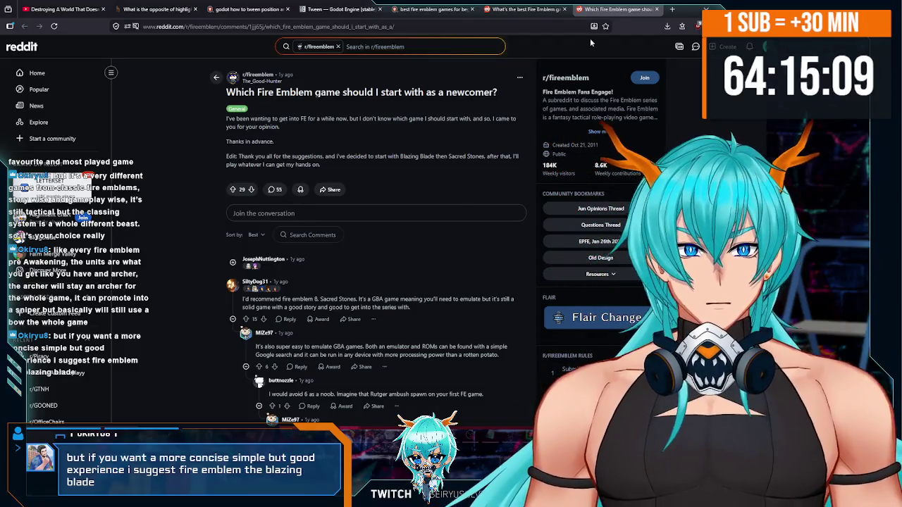
# - Close the Fire Emblem Reddit and search tabs in Firefox, then switch back to the Godot editor
pyautogui.hotkey('ctrl', 'w')
pyautogui.hotkey('ctrl', 'w')
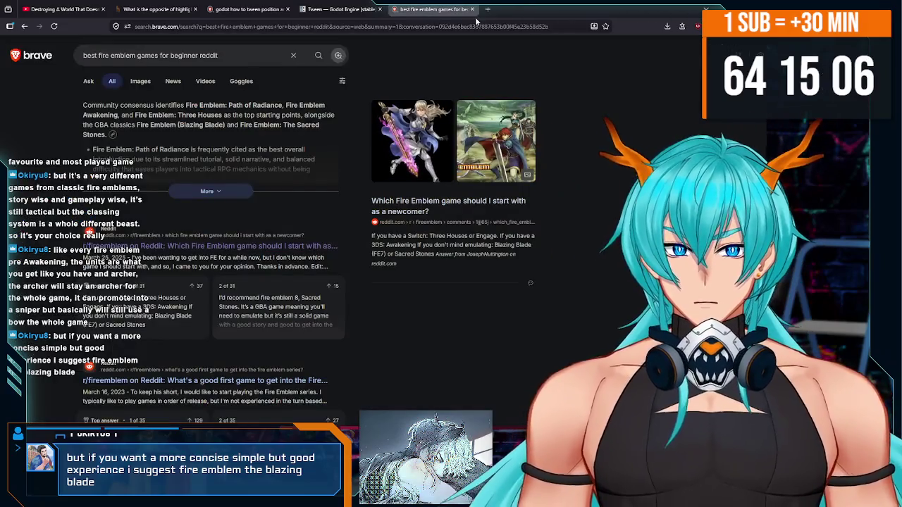
pyautogui.click(471, 10)
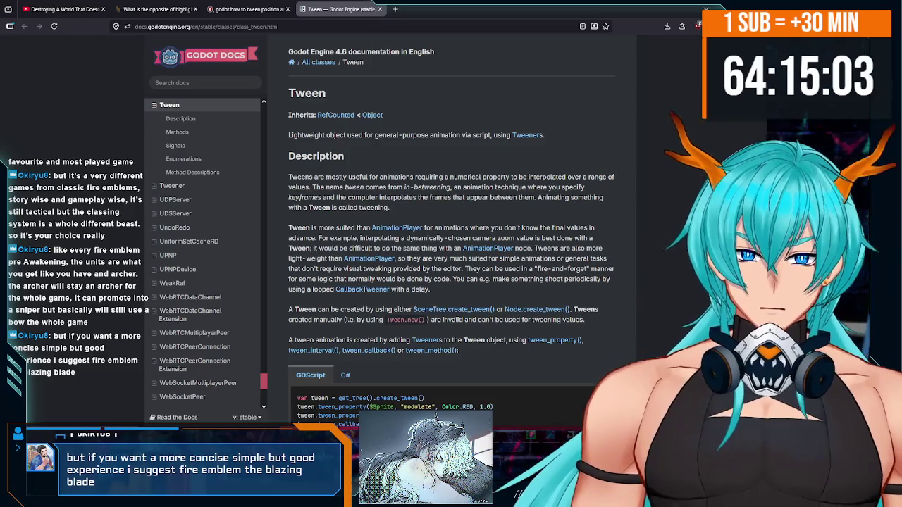
pyautogui.hotkey('alt', 'Tab')
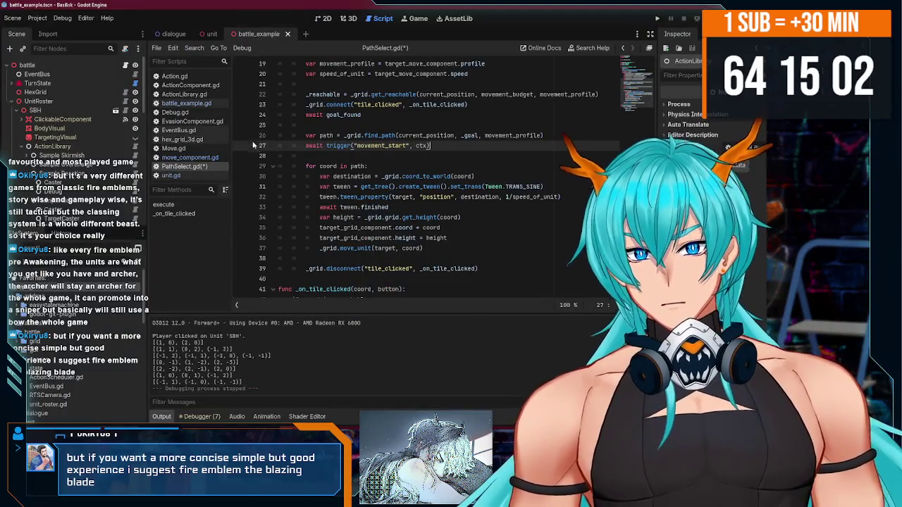
pyautogui.click(348, 18)
pyautogui.scroll(-3, 344, 172)
pyautogui.scroll(2, 418, 181)
pyautogui.moveTo(419, 182); pyautogui.dragTo(422, 203)
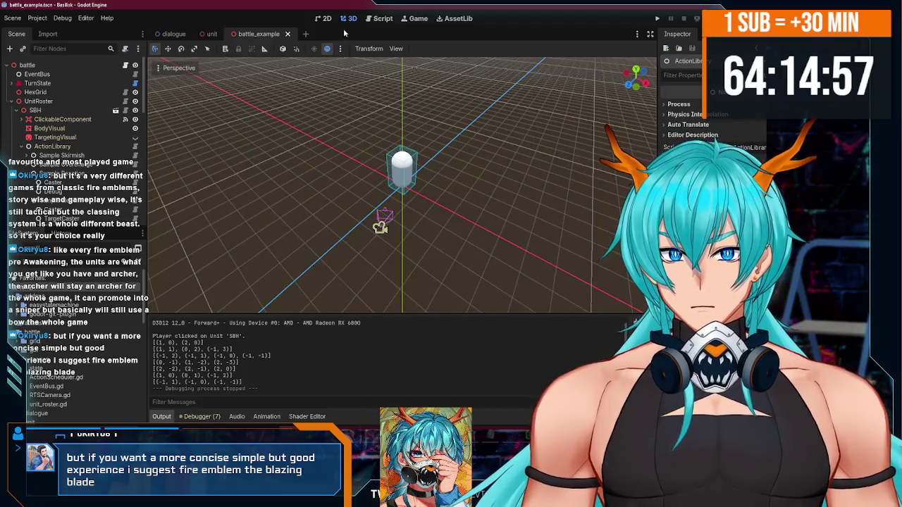
pyautogui.click(379, 19)
pyautogui.scroll(-2, 425, 194)
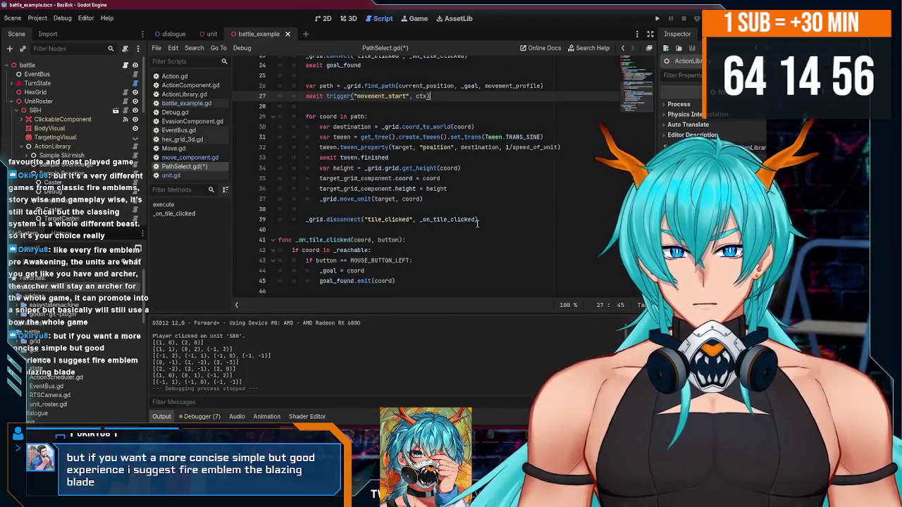
pyautogui.scroll(8, 477, 219)
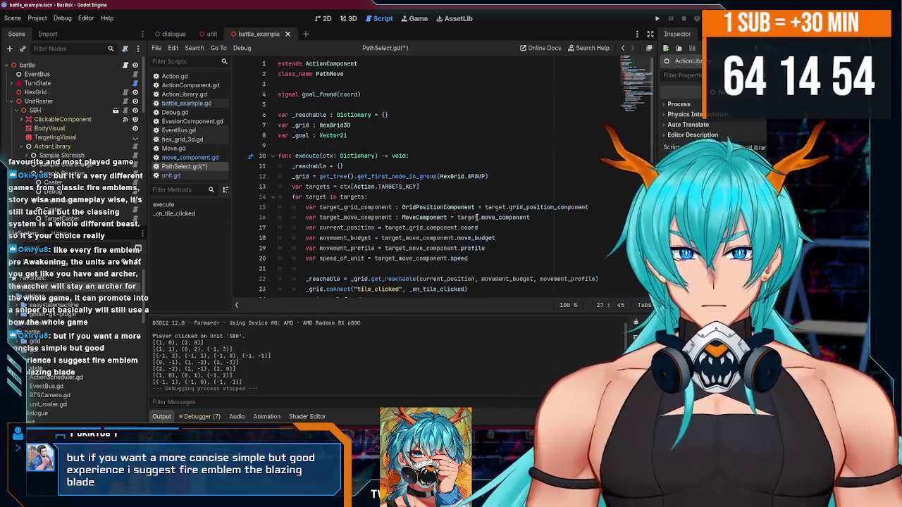
pyautogui.click(387, 138)
pyautogui.scroll(-8, 421, 195)
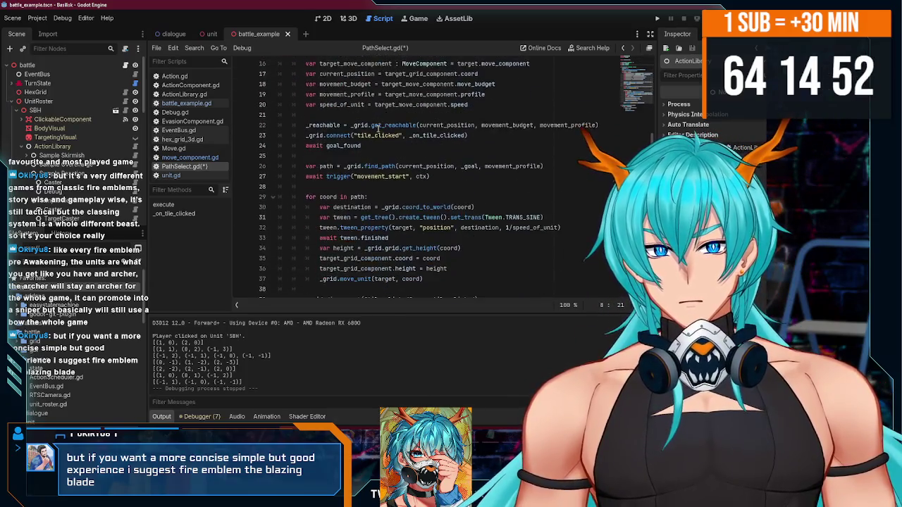
pyautogui.click(454, 201)
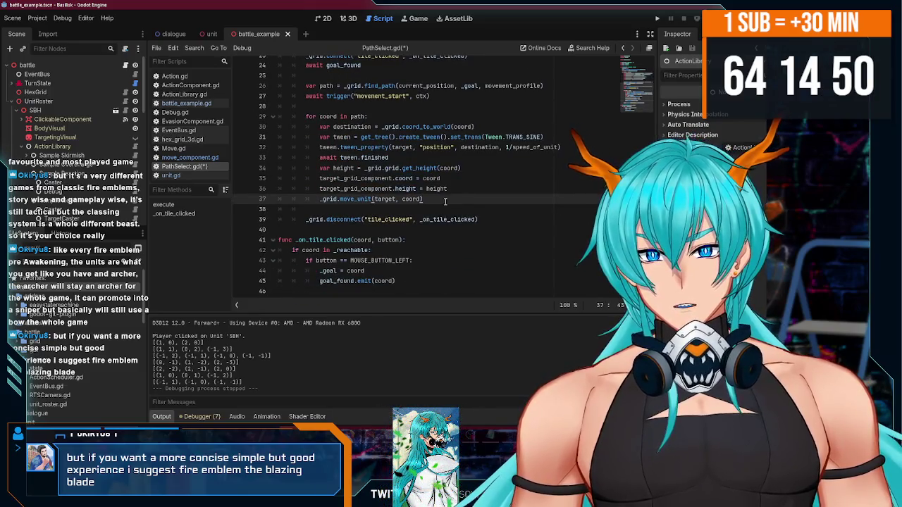
pyautogui.scroll(3, 407, 188)
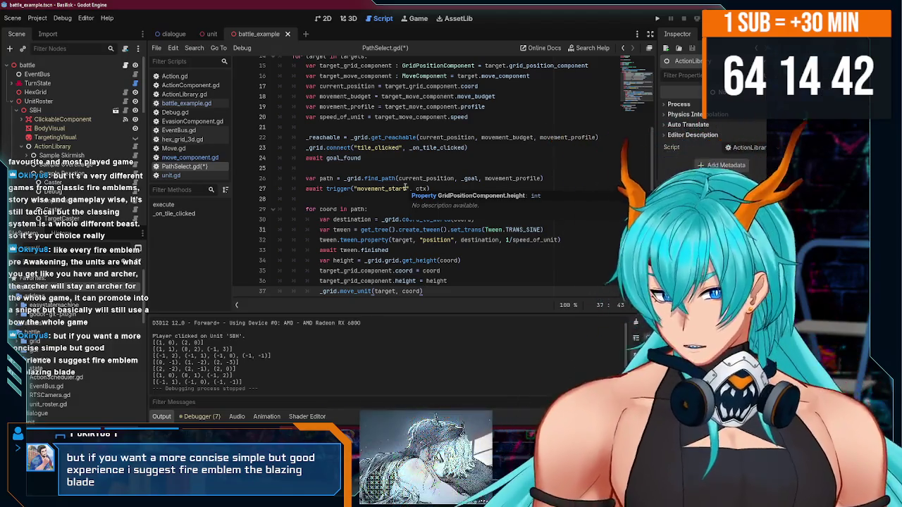
pyautogui.scroll(-3, 58, 155)
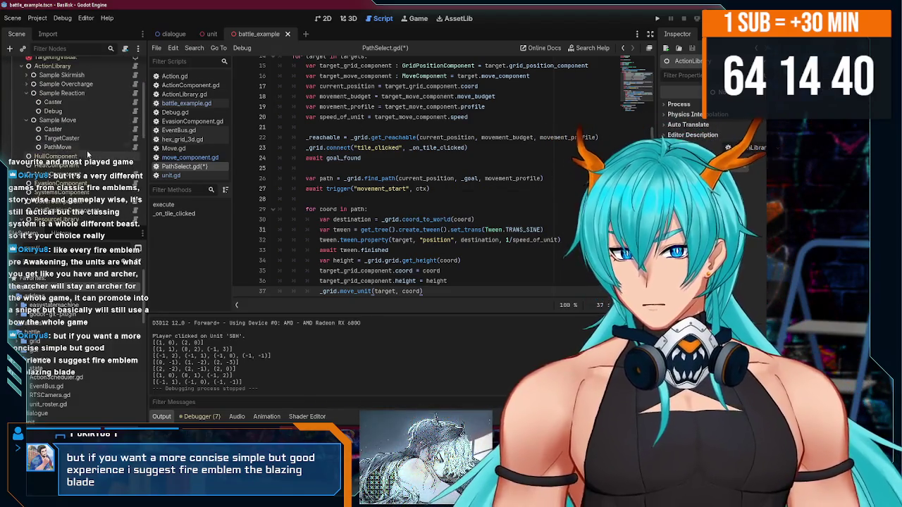
pyautogui.scroll(-5, 84, 150)
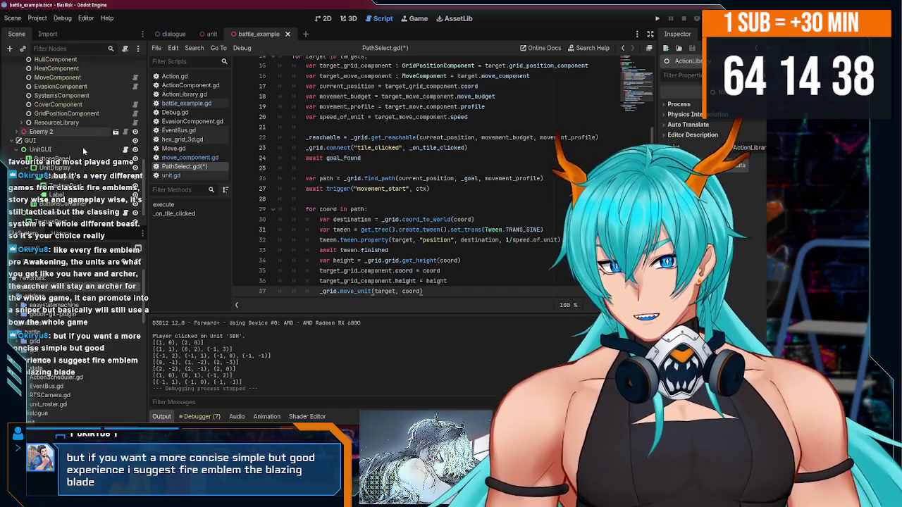
pyautogui.scroll(3, 83, 146)
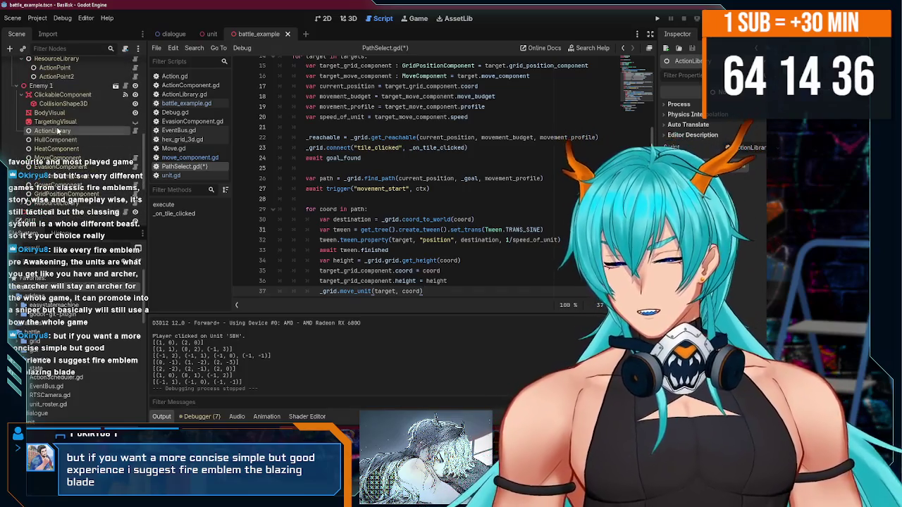
pyautogui.scroll(4, 65, 132)
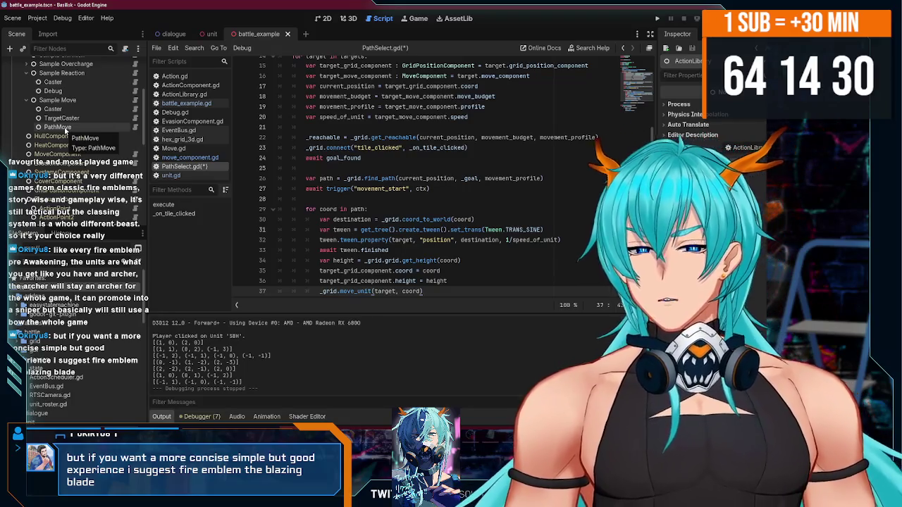
pyautogui.scroll(-4, 65, 130)
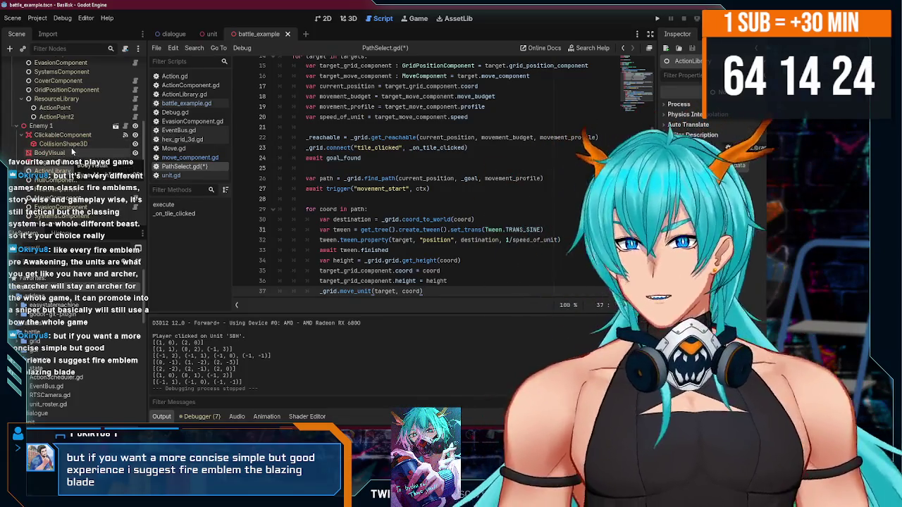
pyautogui.scroll(1, 73, 150)
pyautogui.scroll(-3, 70, 148)
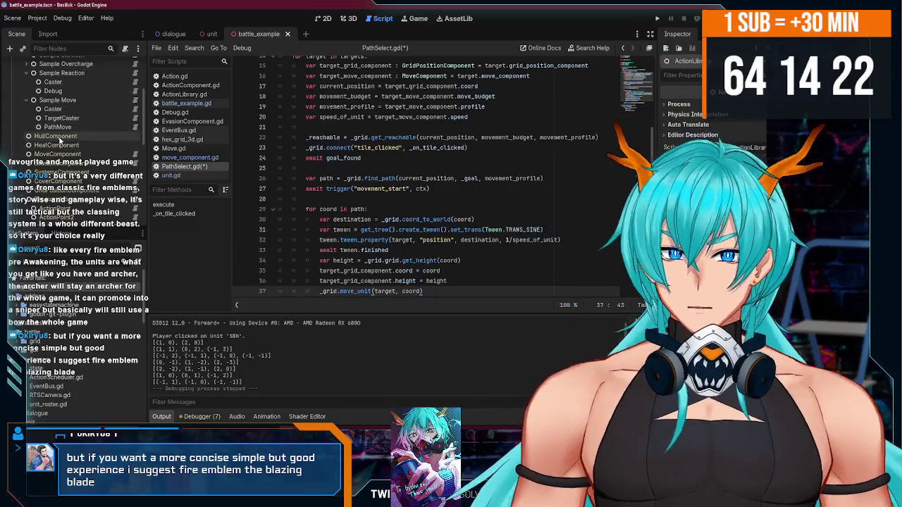
pyautogui.scroll(-4, 57, 136)
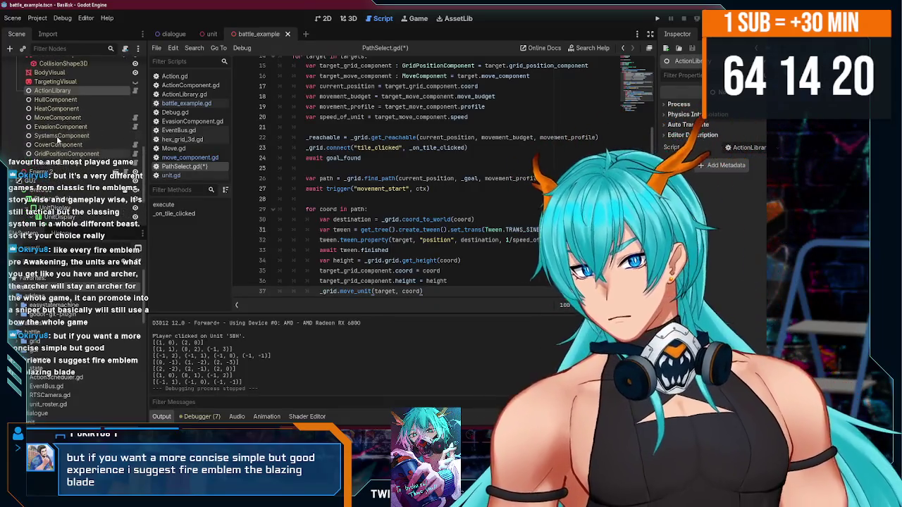
# - Add an Action child under ActionLibrary, confirm its trigger channel, and rename it Punish
pyautogui.rightClick(86, 94)
pyautogui.click(113, 100)
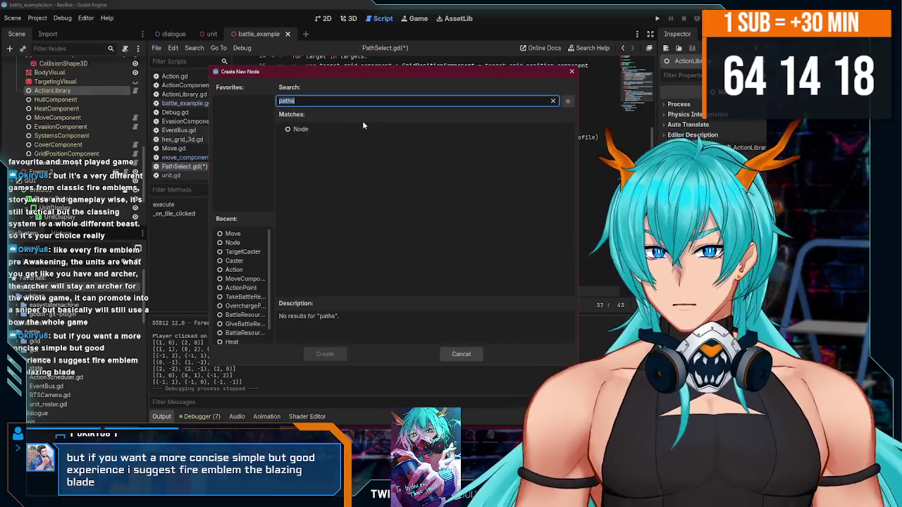
pyautogui.write('action')
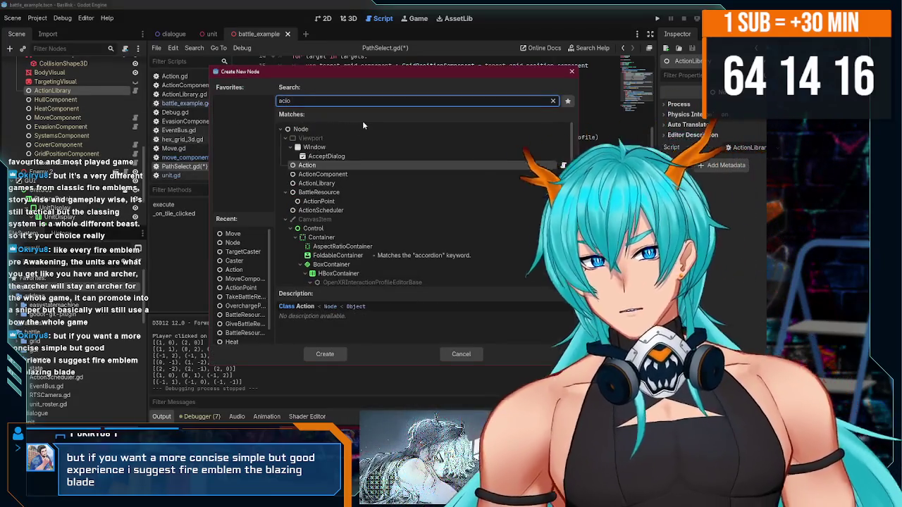
pyautogui.press('Return')
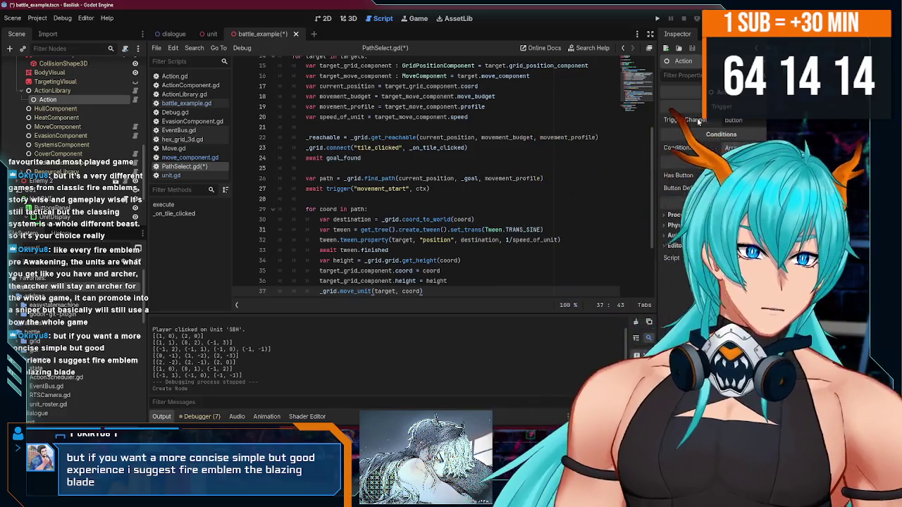
pyautogui.press('Return')
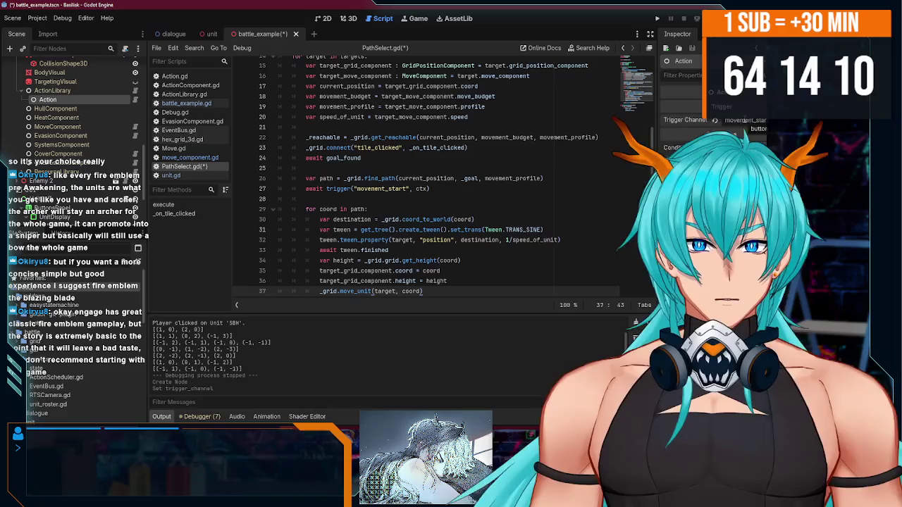
pyautogui.doubleClick(72, 100)
pyautogui.write('Pc')
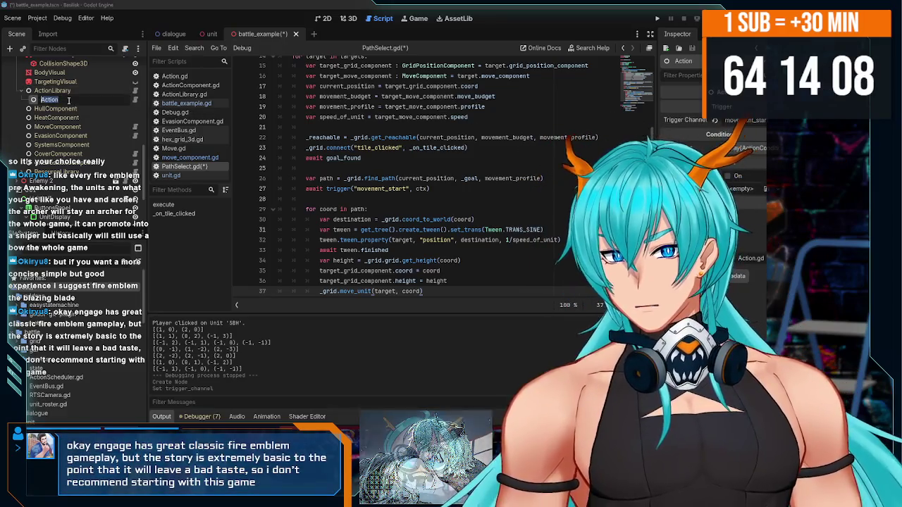
pyautogui.press('BackSpace')
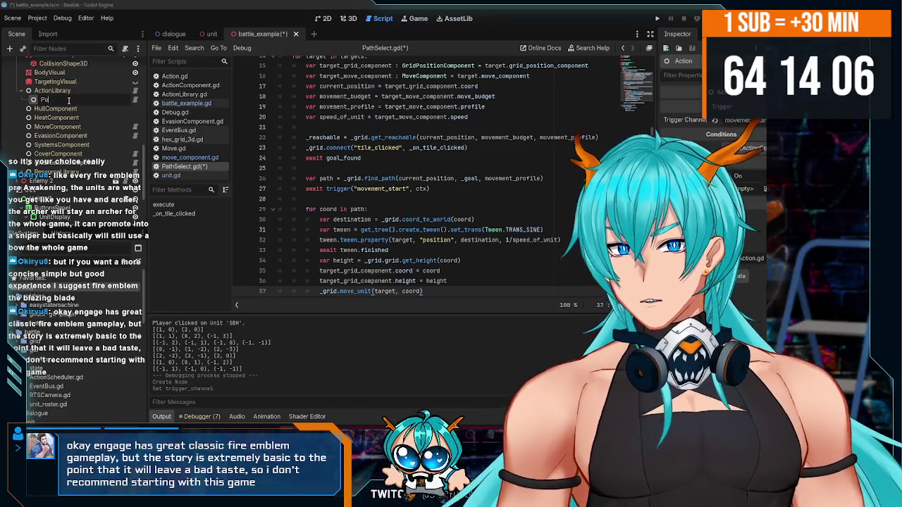
pyautogui.write('nish')
pyautogui.press('Return')
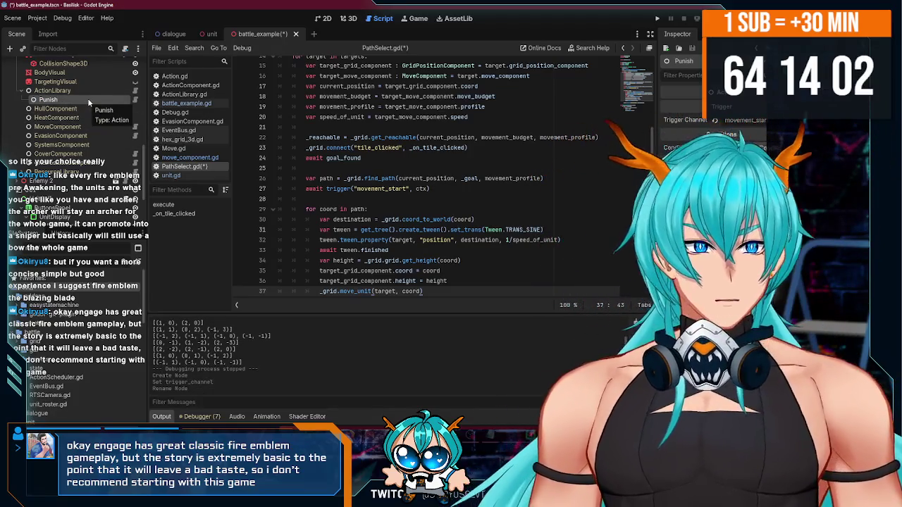
# - Add Caster and ActionComponent child nodes directly under Punish, then begin attaching a script to ActionComponent
pyautogui.rightClick(89, 103)
pyautogui.click(127, 110)
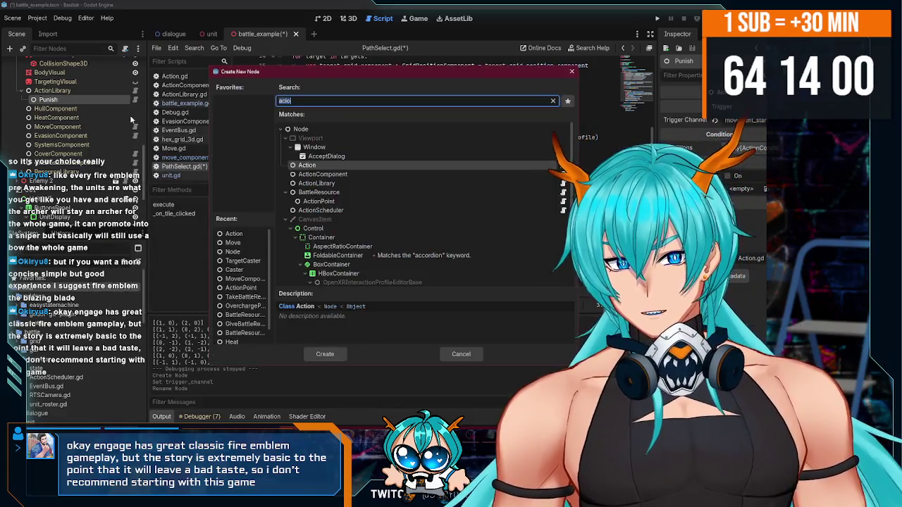
pyautogui.write('caster')
pyautogui.press('Return')
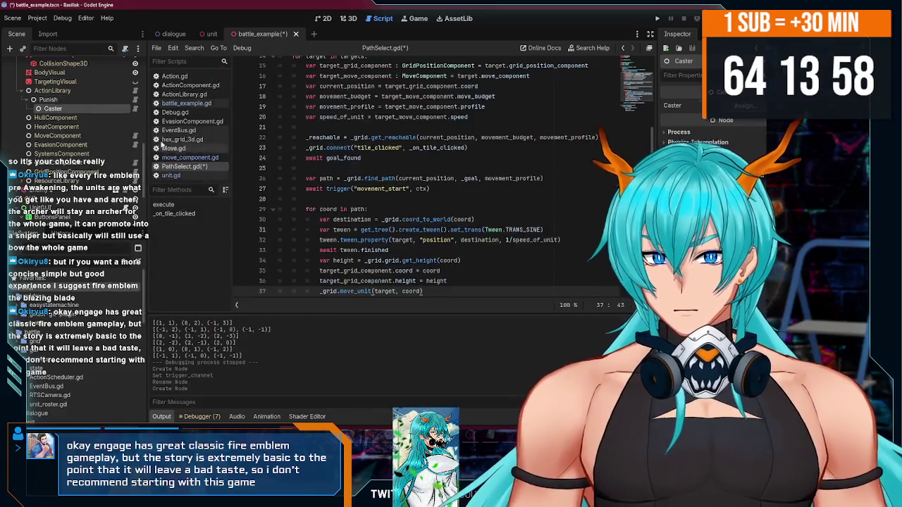
pyautogui.rightClick(77, 93)
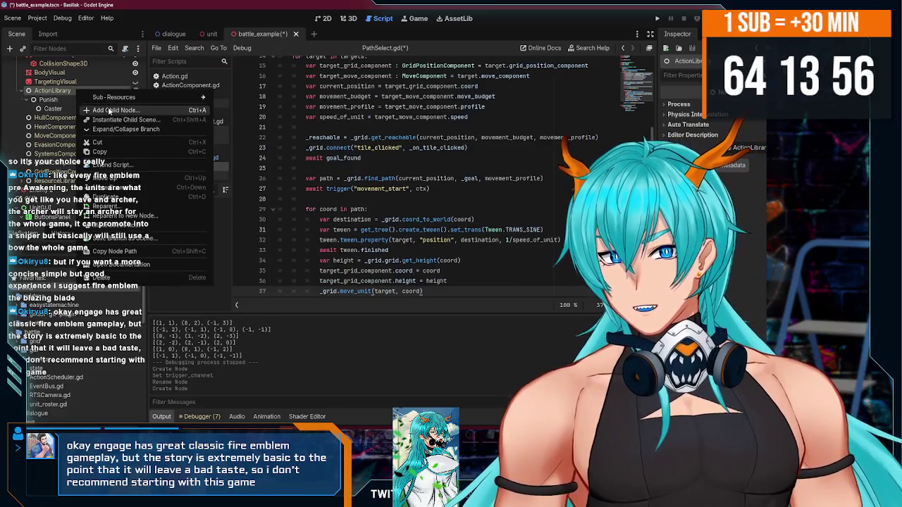
pyautogui.click(109, 110)
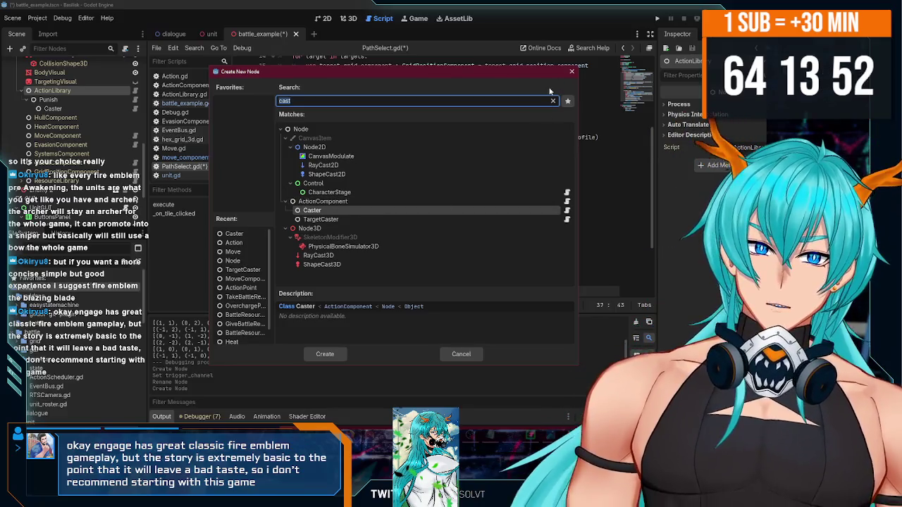
pyautogui.doubleClick(321, 201)
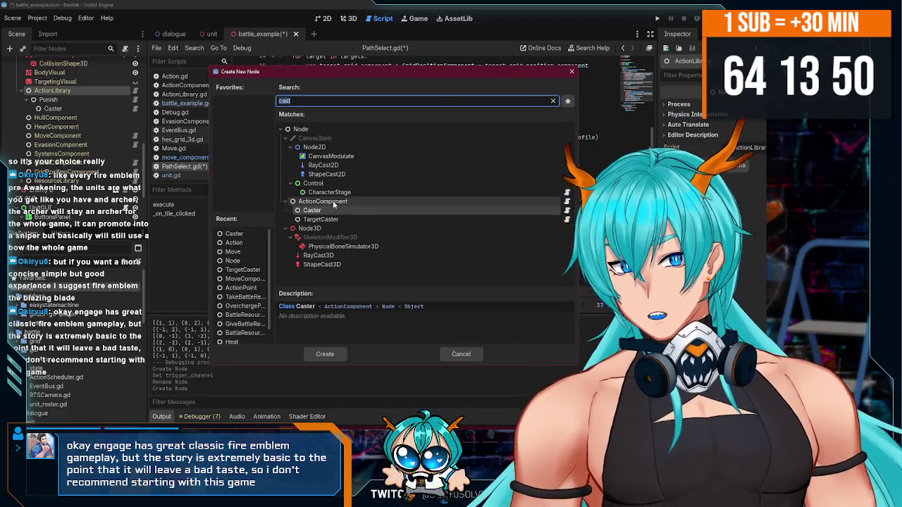
pyautogui.moveTo(63, 117); pyautogui.dragTo(53, 109)
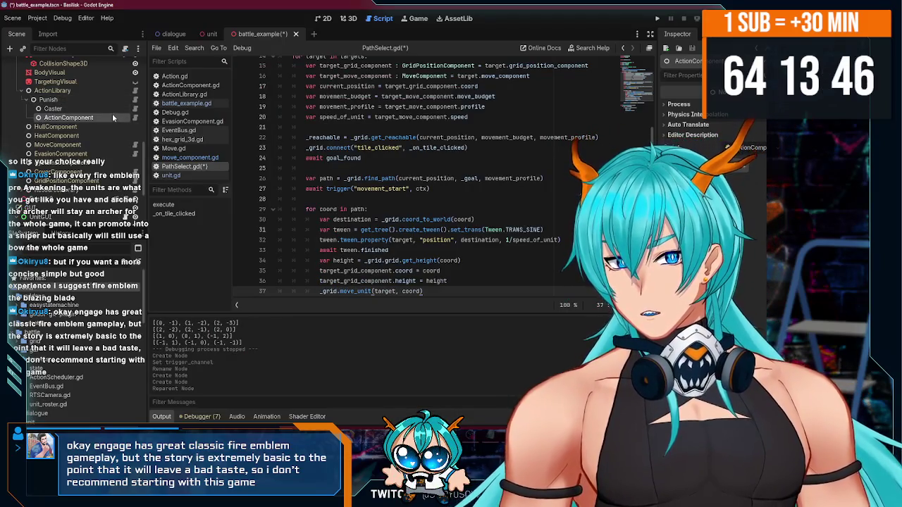
pyautogui.rightClick(112, 115)
pyautogui.click(160, 190)
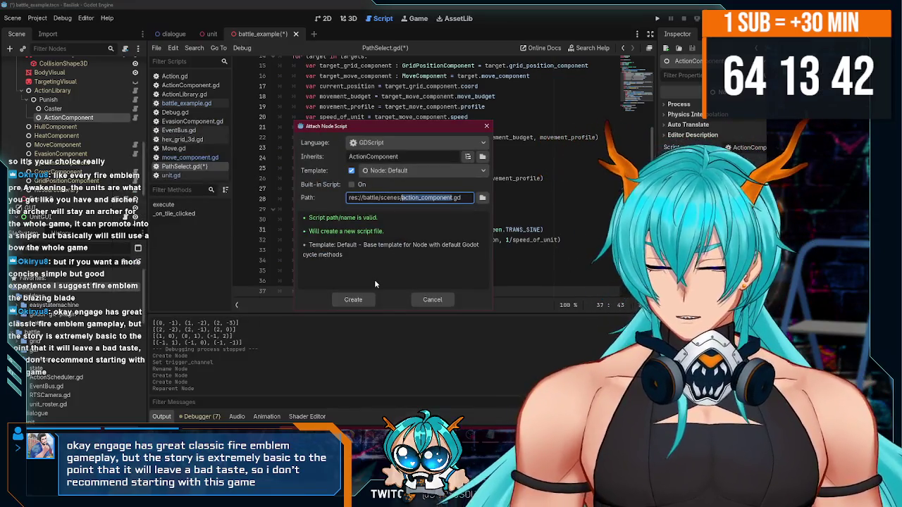
pyautogui.write('TargetPay')
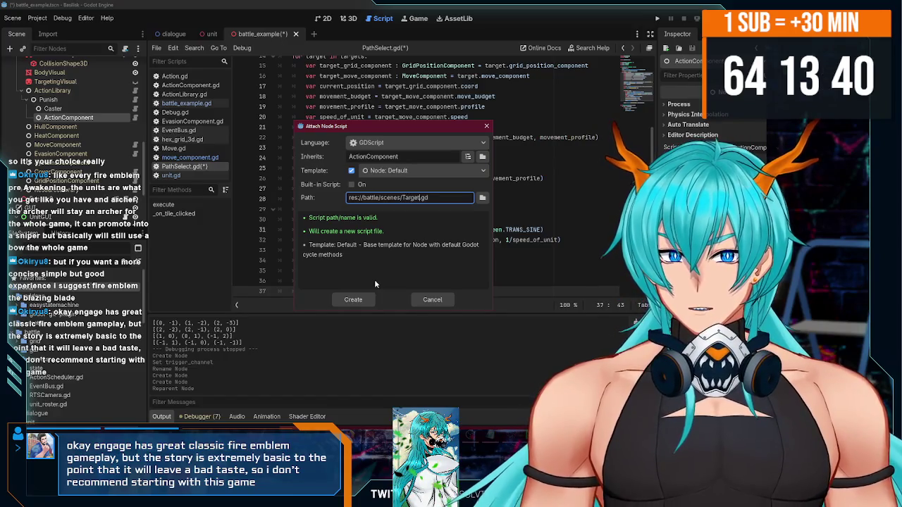
pyautogui.write('loadKey')
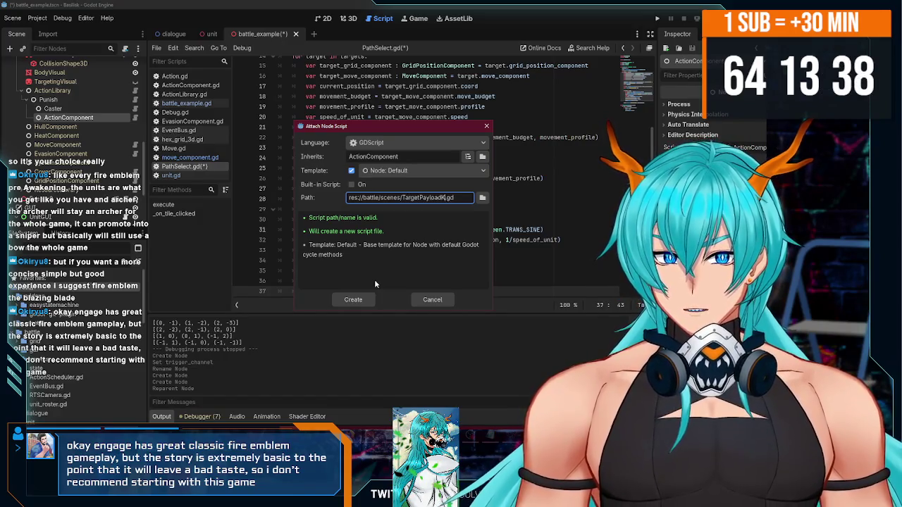
pyautogui.click(354, 301)
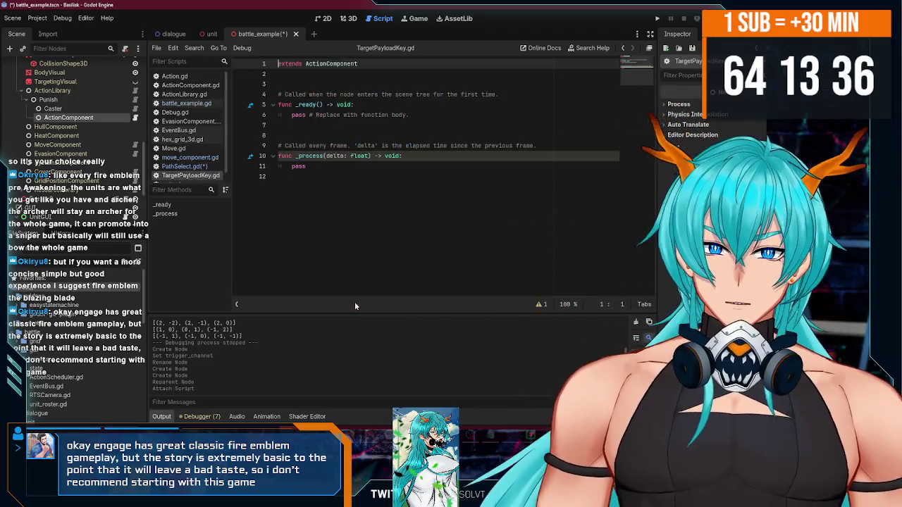
pyautogui.click(320, 71)
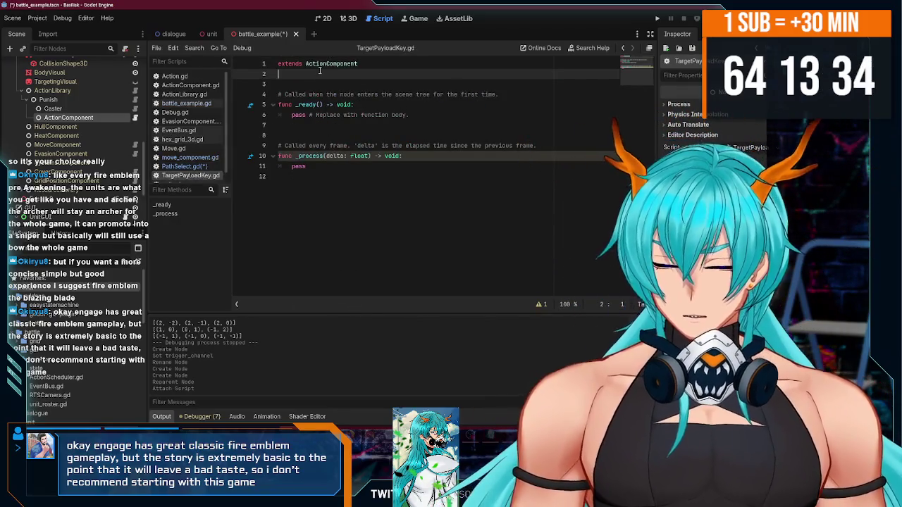
pyautogui.write('class_name TargetPay')
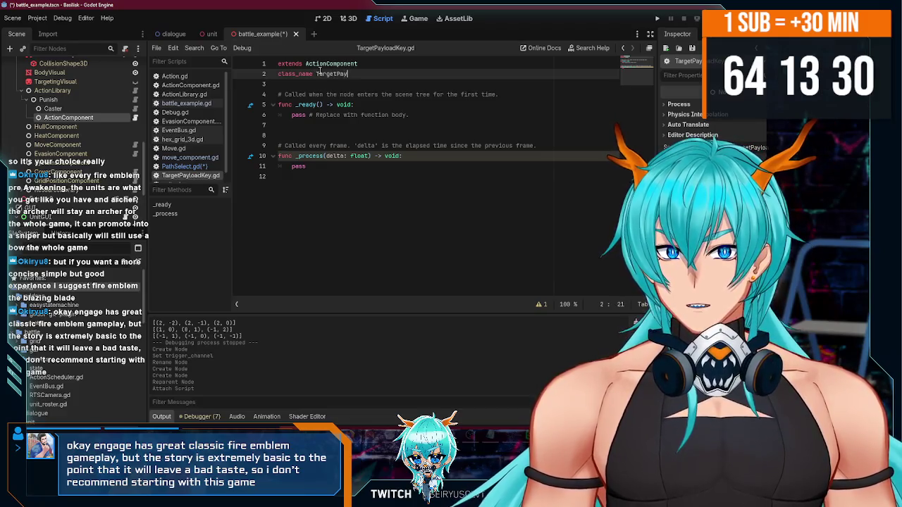
pyautogui.press('Return')
pyautogui.press('Return')
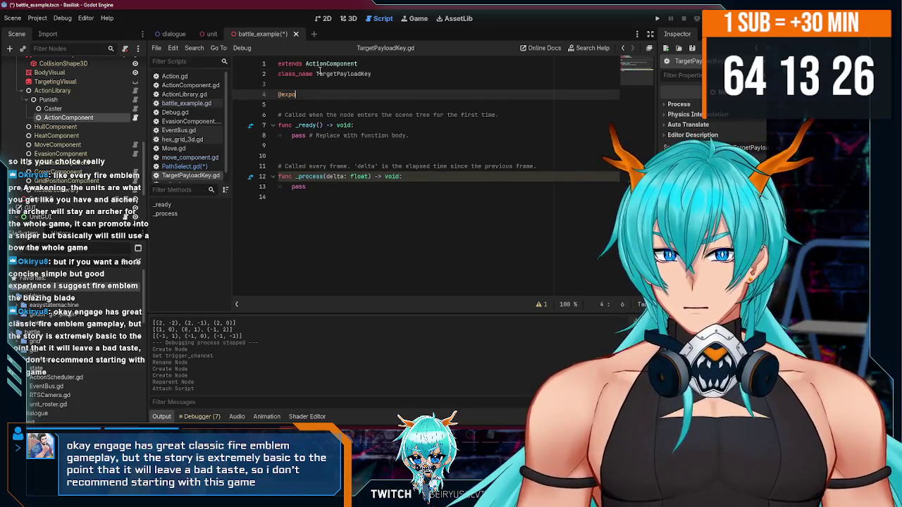
pyautogui.write('ort var key : S')
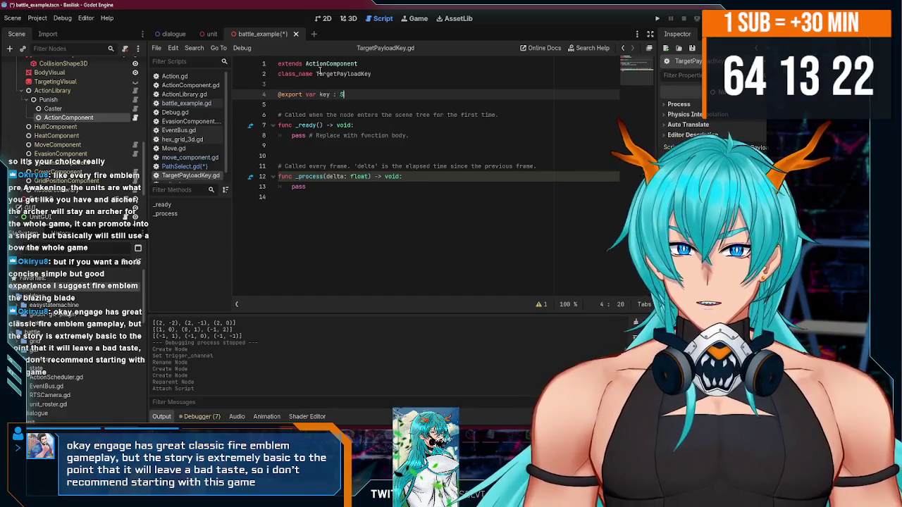
pyautogui.write('tringName =')
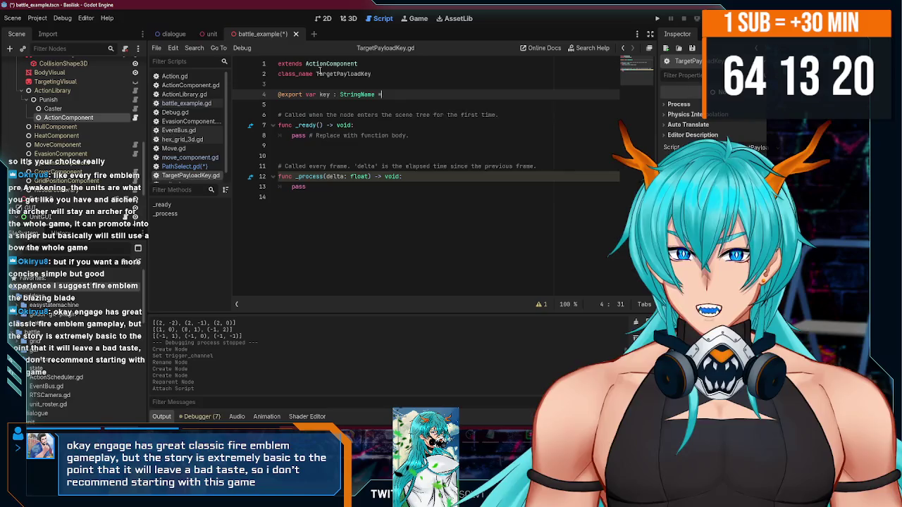
pyautogui.write(' Ac')
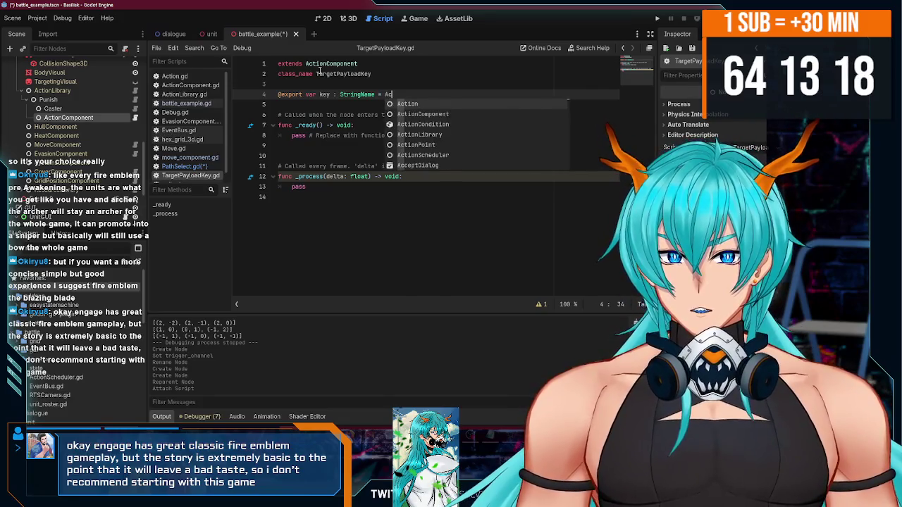
pyautogui.write('tion.T')
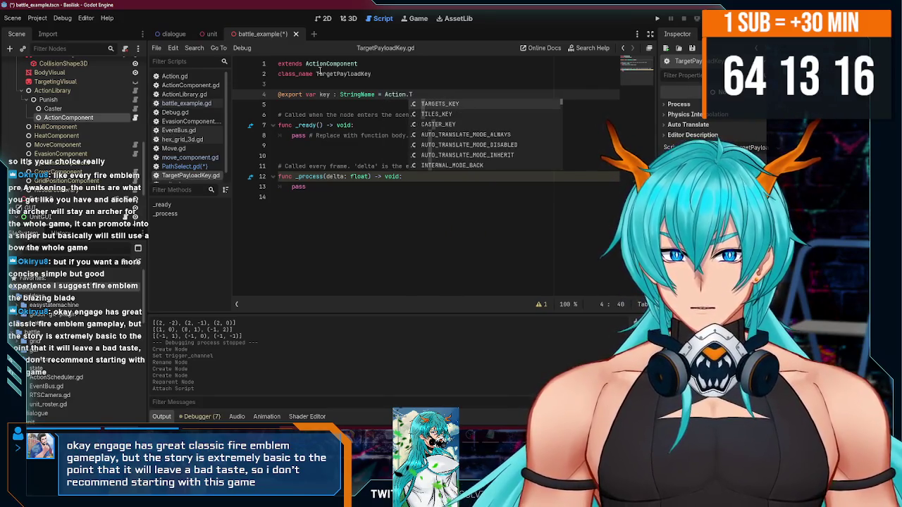
pyautogui.press('Return')
pyautogui.hotkey('ctrl', 's')
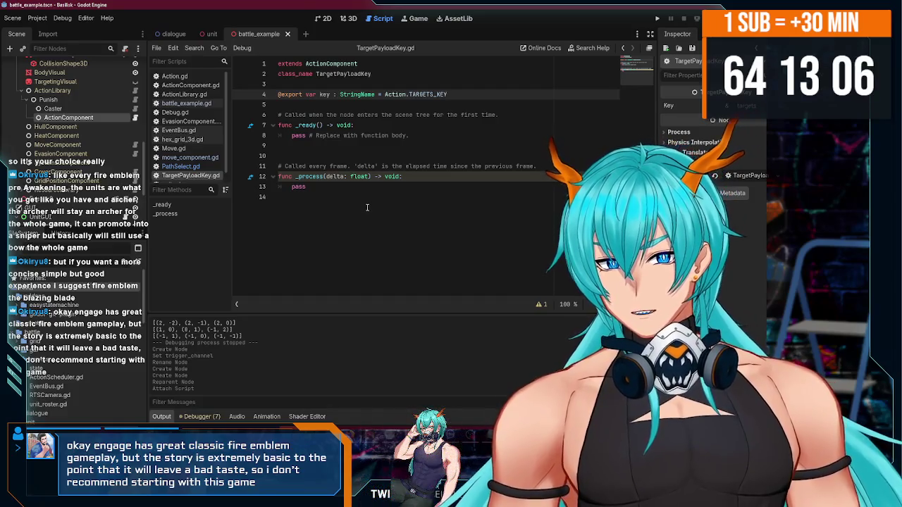
# - Delete the template _ready and _process functions from the TargetPayloadKey script
pyautogui.moveTo(376, 197); pyautogui.dragTo(273, 124)
pyautogui.press('BackSpace')
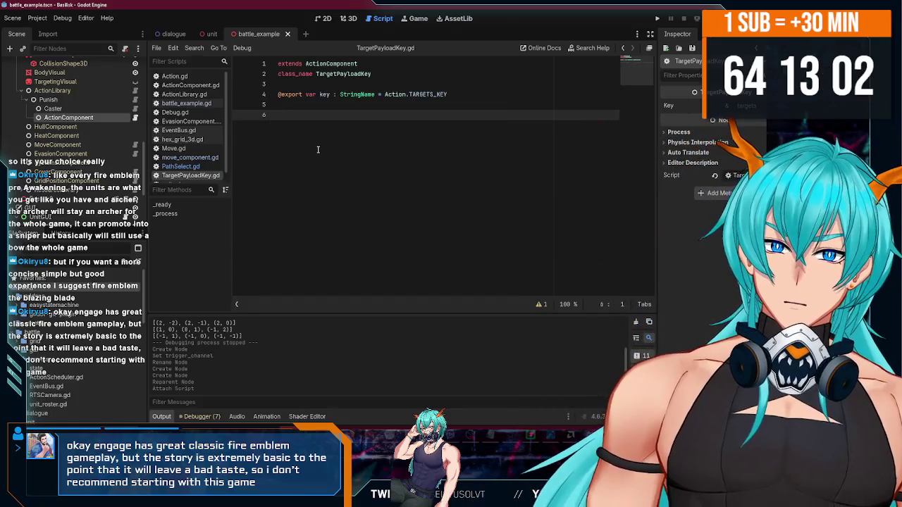
pyautogui.rightClick(89, 120)
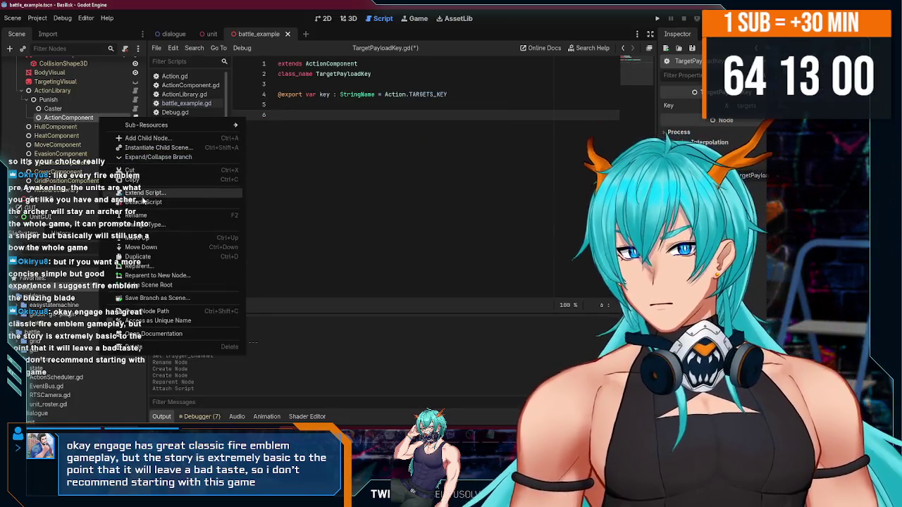
# - Change the ActionComponent node's type to TargetPayloadKey and rename the node TargetPayloadKey
pyautogui.click(141, 224)
pyautogui.write('targ')
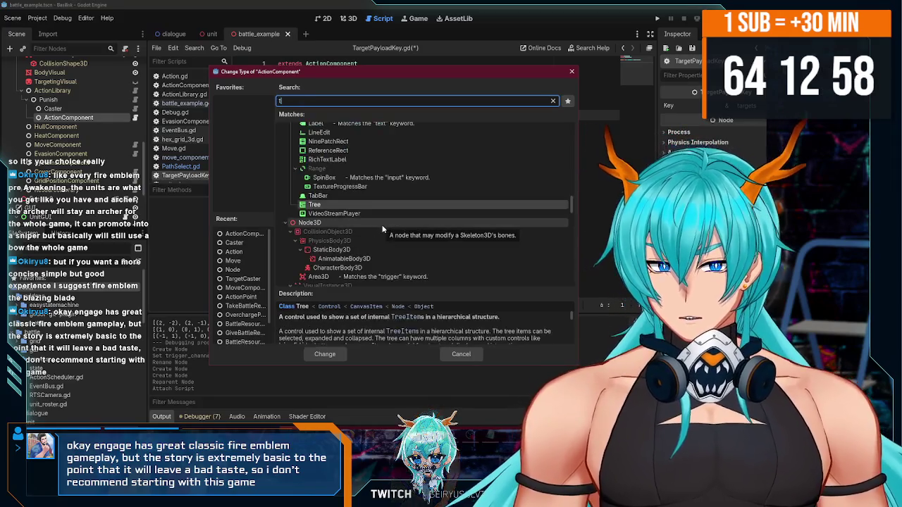
pyautogui.doubleClick(331, 191)
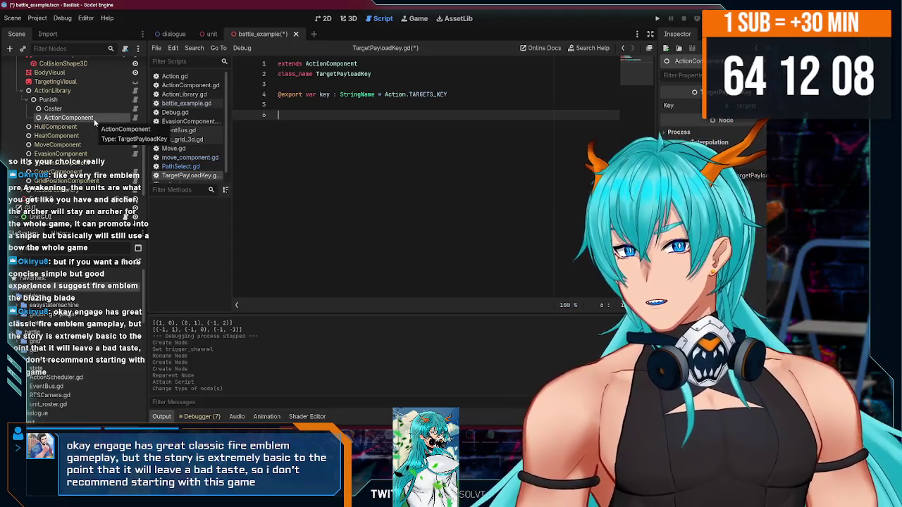
pyautogui.doubleClick(94, 119)
pyautogui.write('TargetPayload')
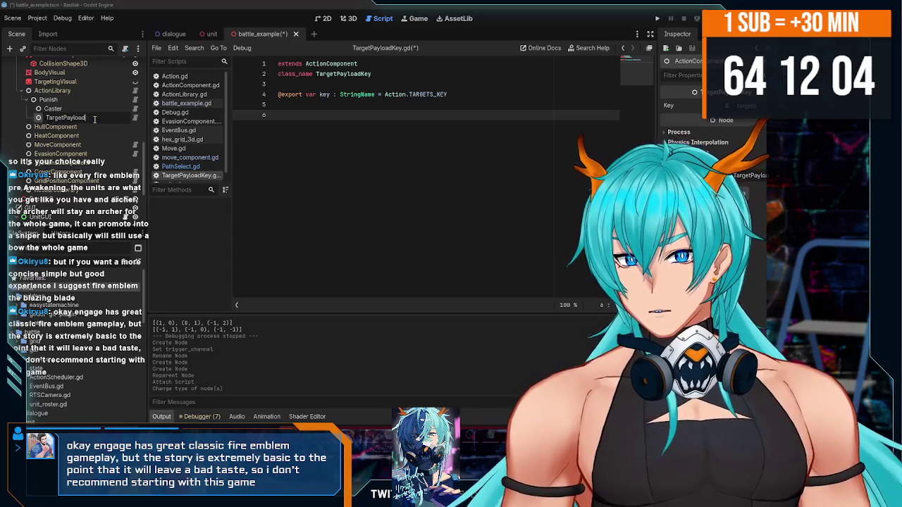
pyautogui.press('Return')
pyautogui.click(11, 49)
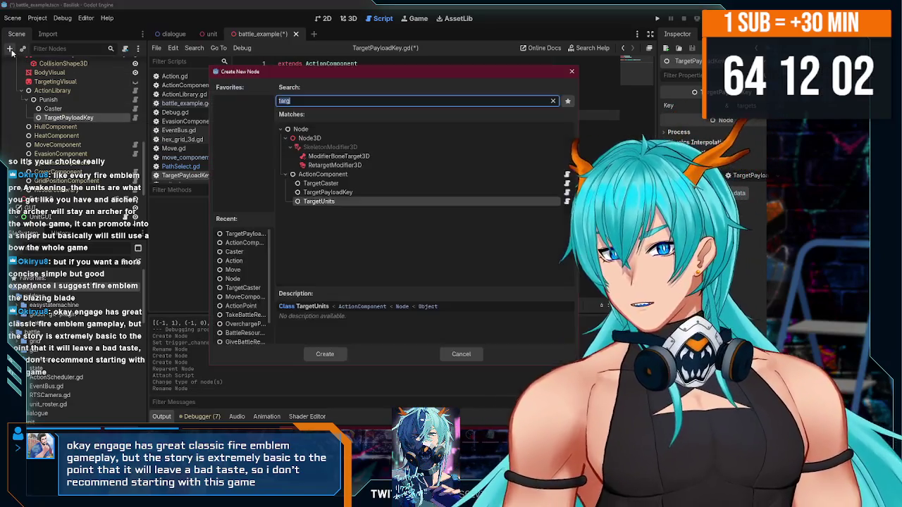
pyautogui.write('unitf')
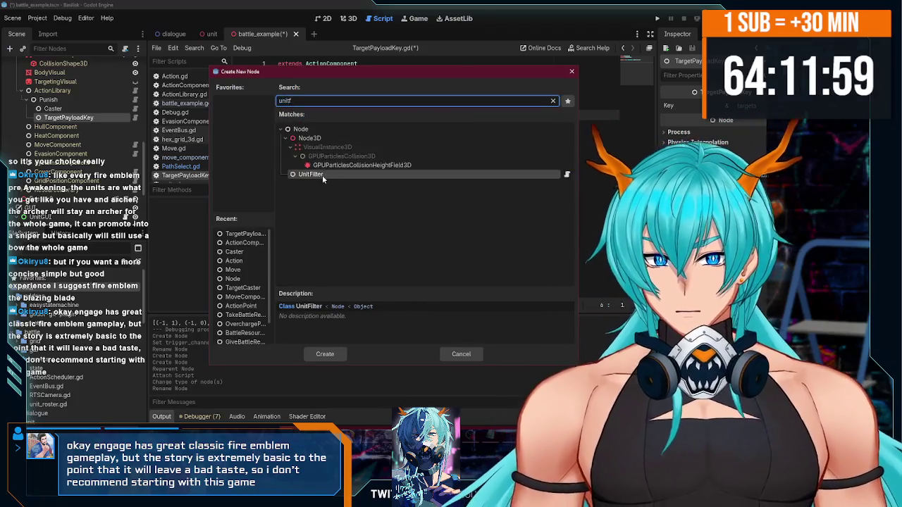
pyautogui.doubleClick(322, 175)
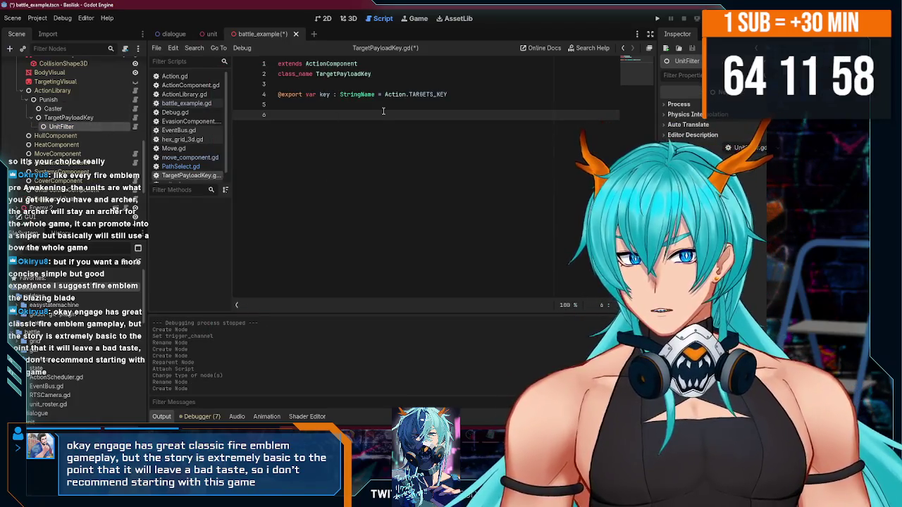
pyautogui.click(383, 110)
pyautogui.write('@export var filter: IUn')
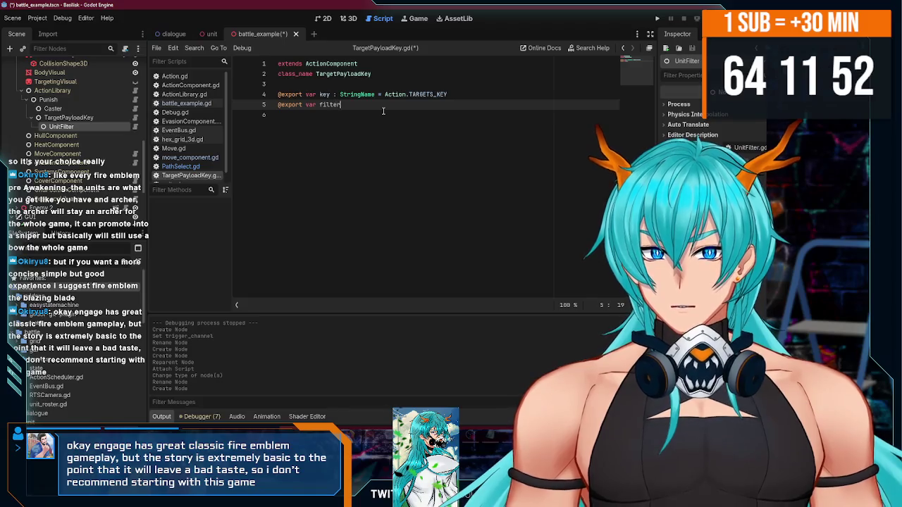
pyautogui.write('t')
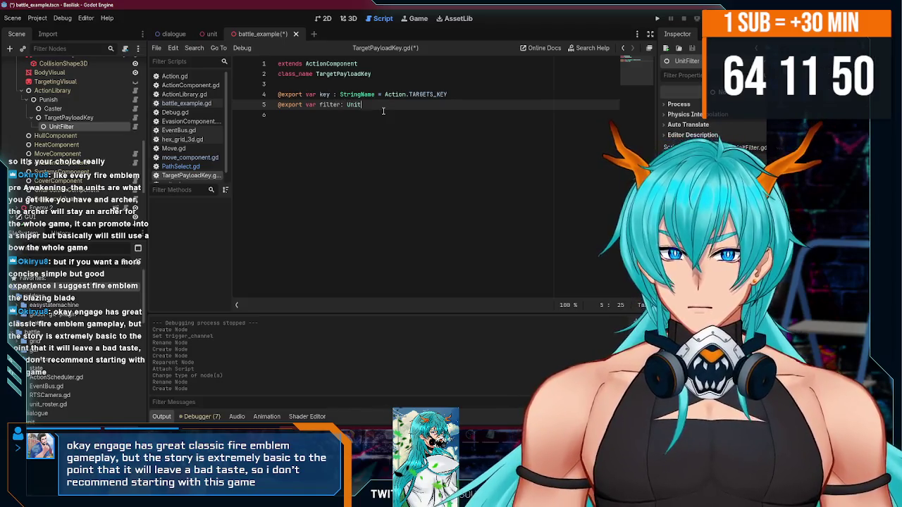
pyautogui.write('Filter')
pyautogui.hotkey('ctrl', 's')
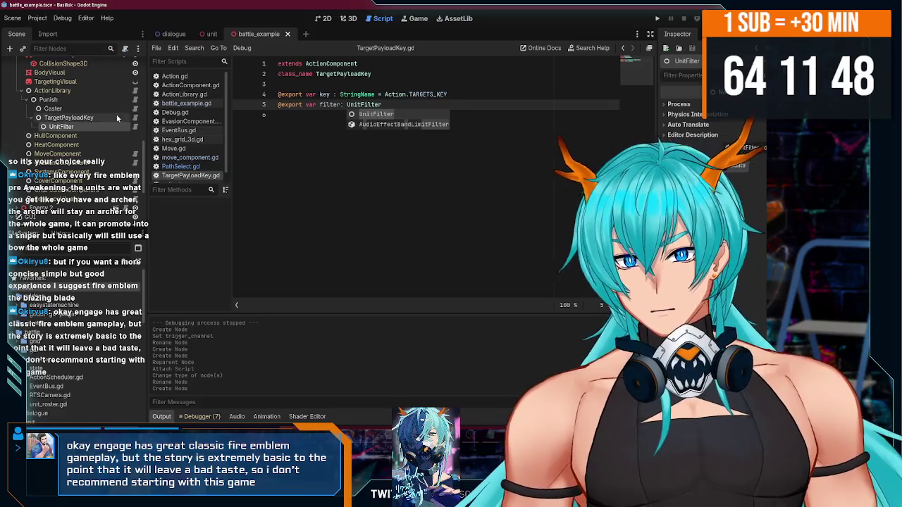
# - Assign the UnitFilter node to the Filter property and rename it PunishMover
pyautogui.click(744, 118)
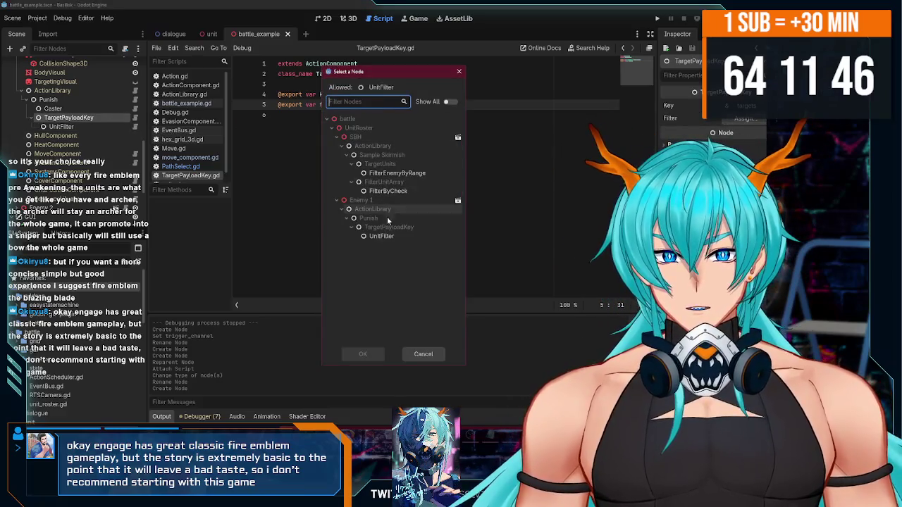
pyautogui.doubleClick(381, 236)
pyautogui.doubleClick(76, 126)
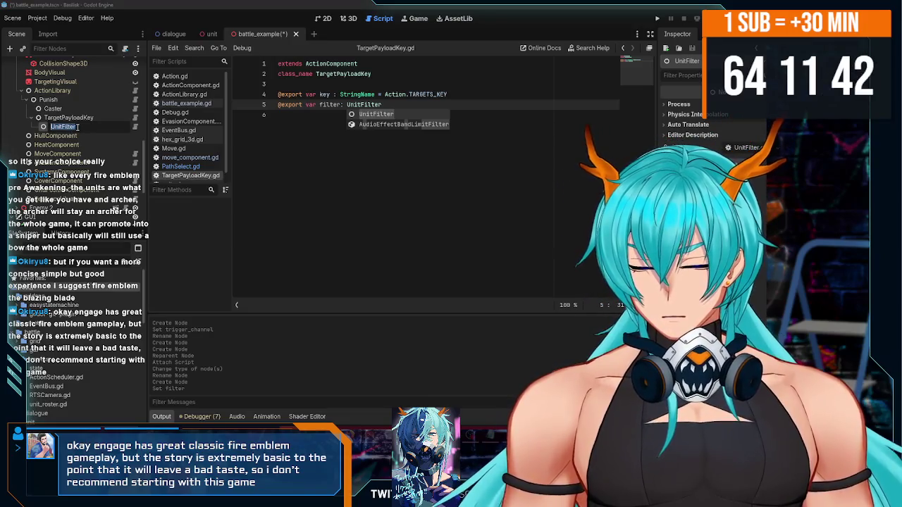
pyautogui.write('PunishMover')
pyautogui.press('Return')
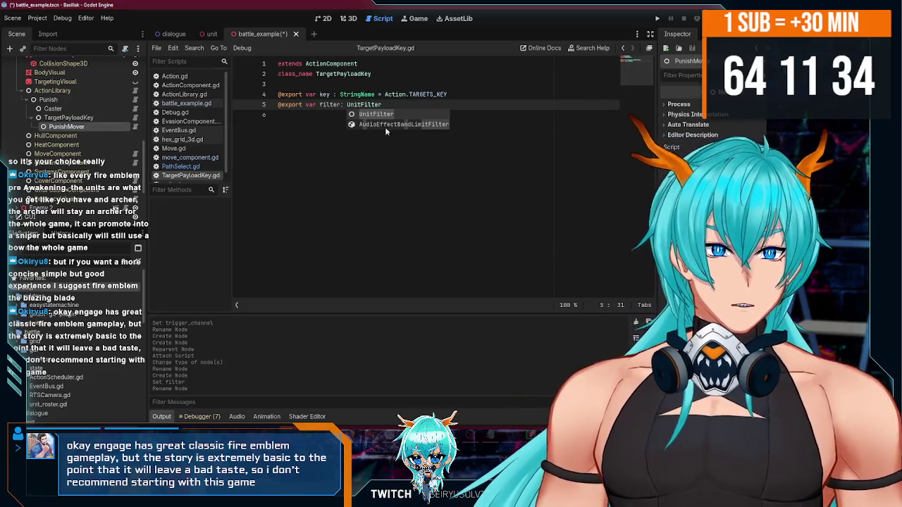
# - Change the PunishMover node's type to FilterEnemyByRange
pyautogui.rightClick(106, 127)
pyautogui.click(105, 128)
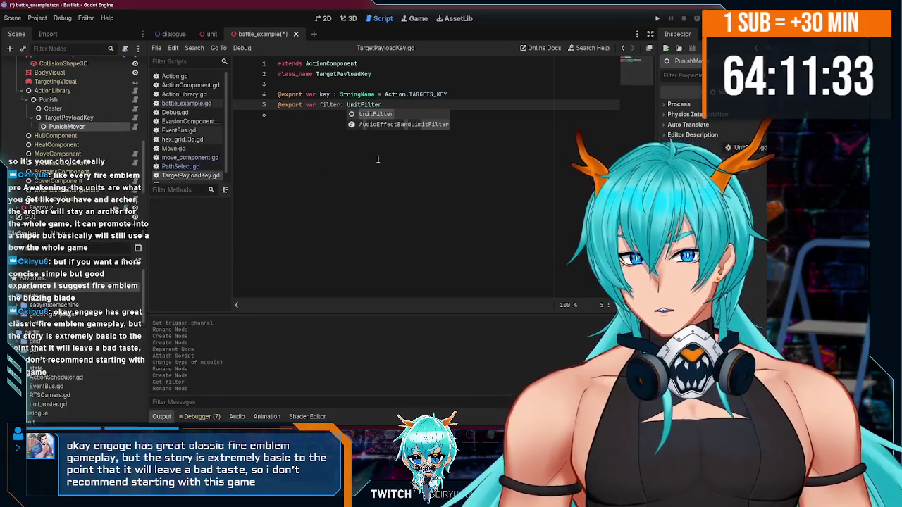
pyautogui.rightClick(90, 126)
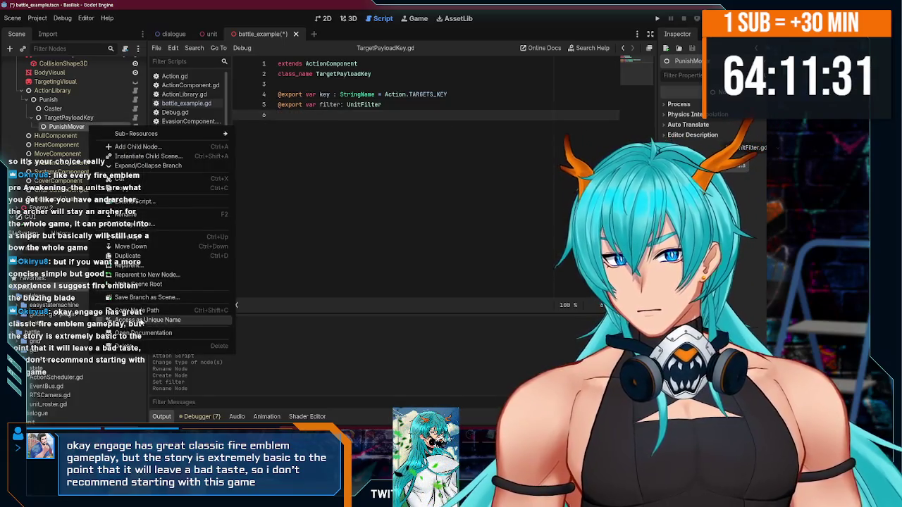
pyautogui.click(144, 224)
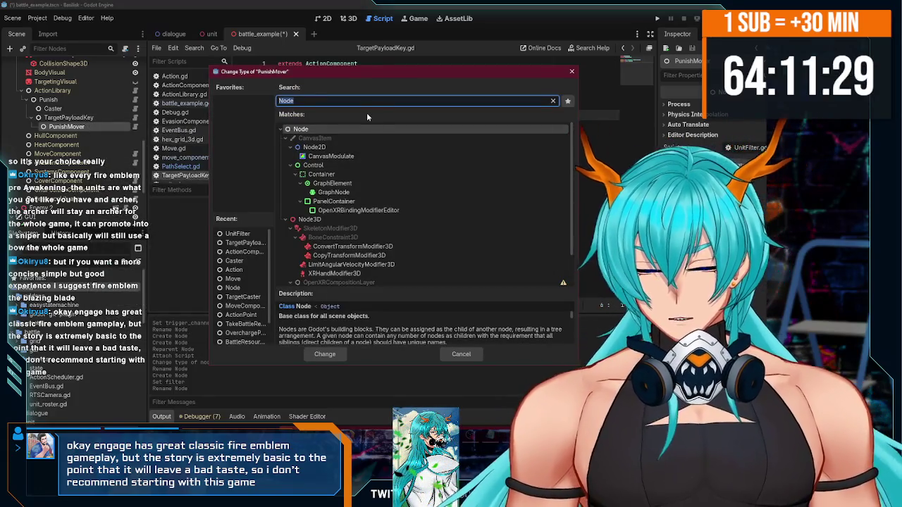
pyautogui.write('unit')
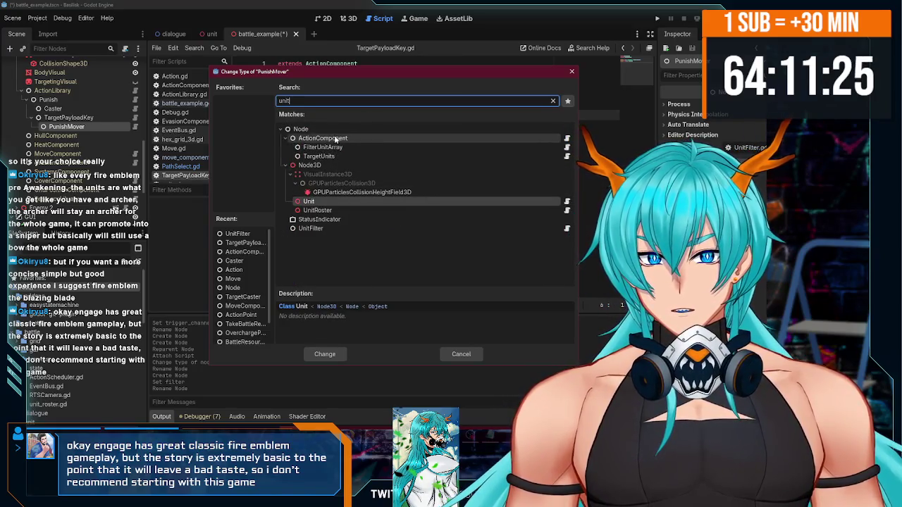
pyautogui.press('BackSpace')
pyautogui.press('BackSpace')
pyautogui.press('BackSpace')
pyautogui.write('filt')
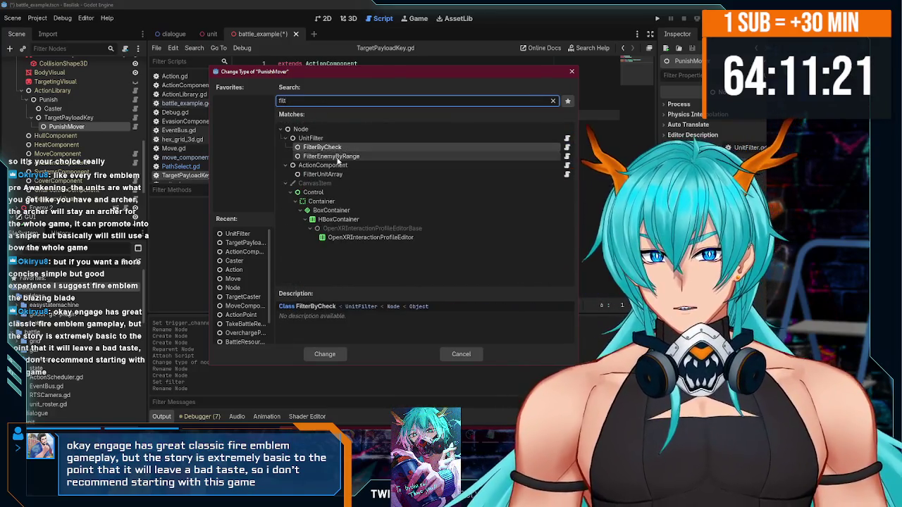
pyautogui.click(338, 157)
pyautogui.doubleClick(338, 158)
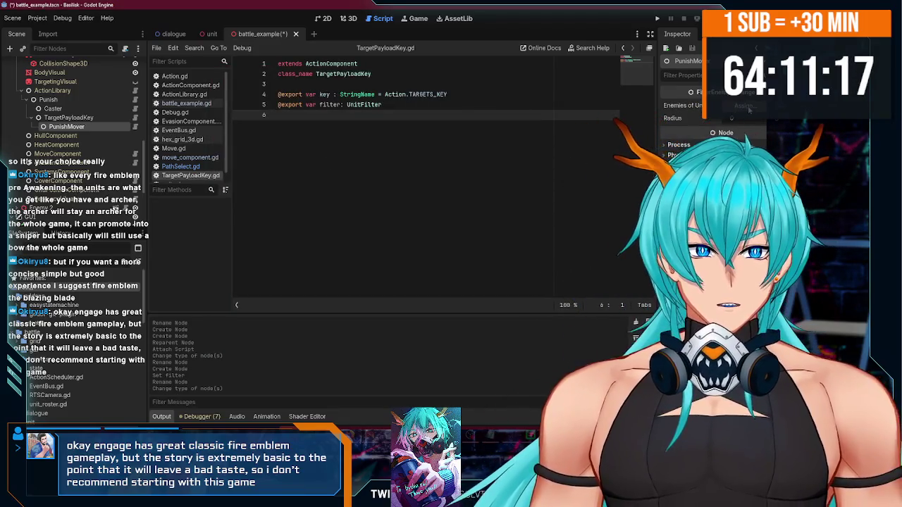
# - Set the filter's Enemies Of Unit to Enemy 1, adjust its radius, and save the battle scene
pyautogui.click(749, 109)
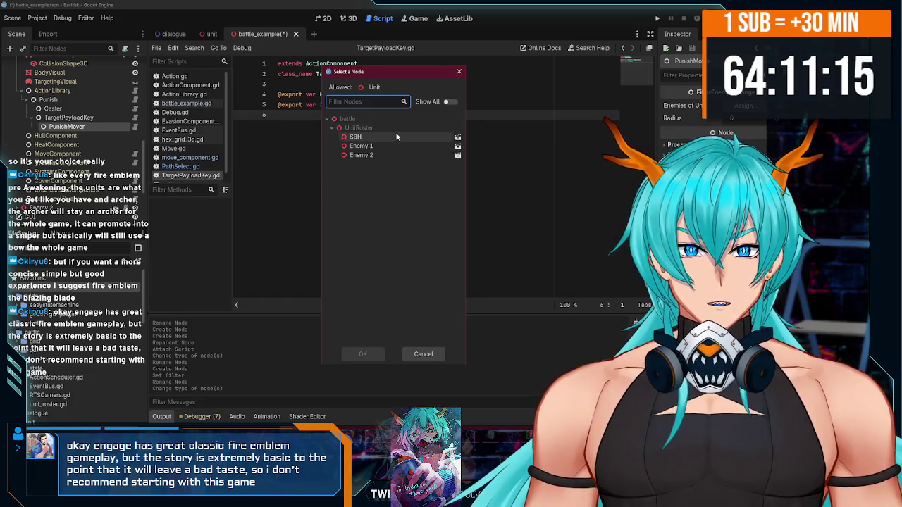
pyautogui.doubleClick(382, 146)
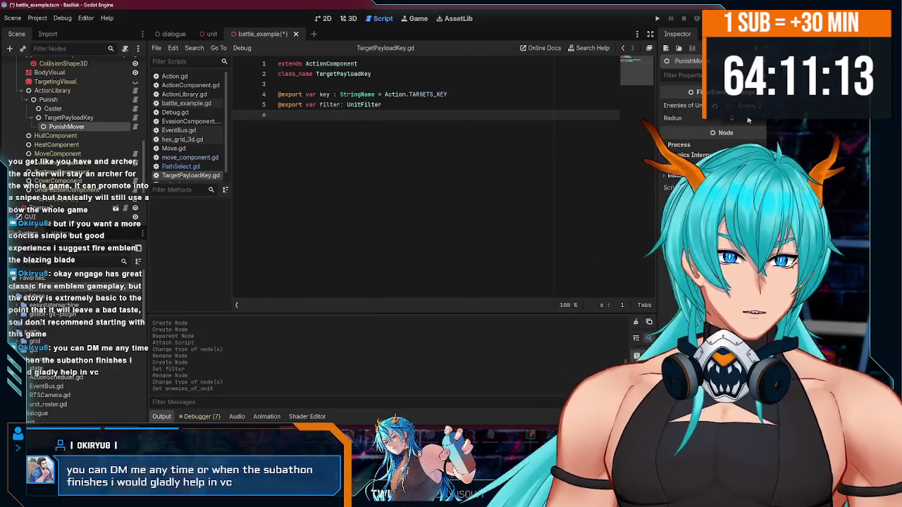
pyautogui.click(778, 122)
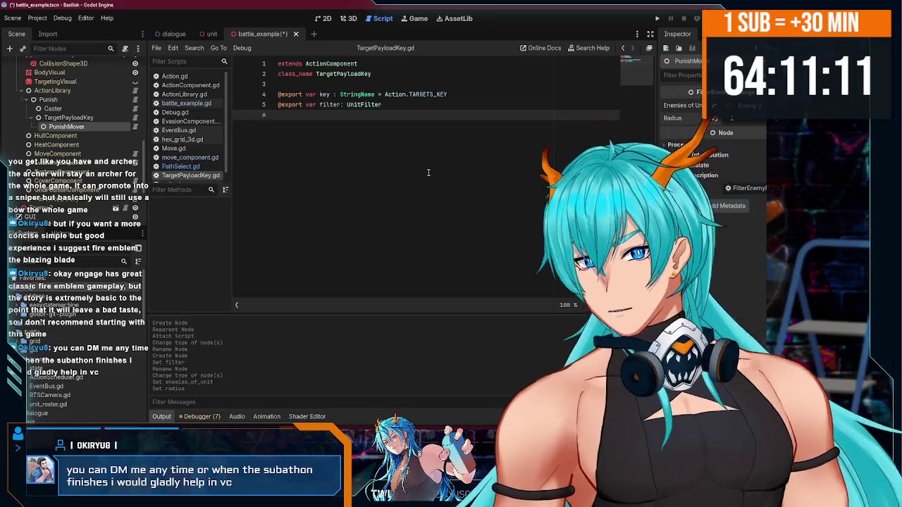
pyautogui.hotkey('ctrl', 's')
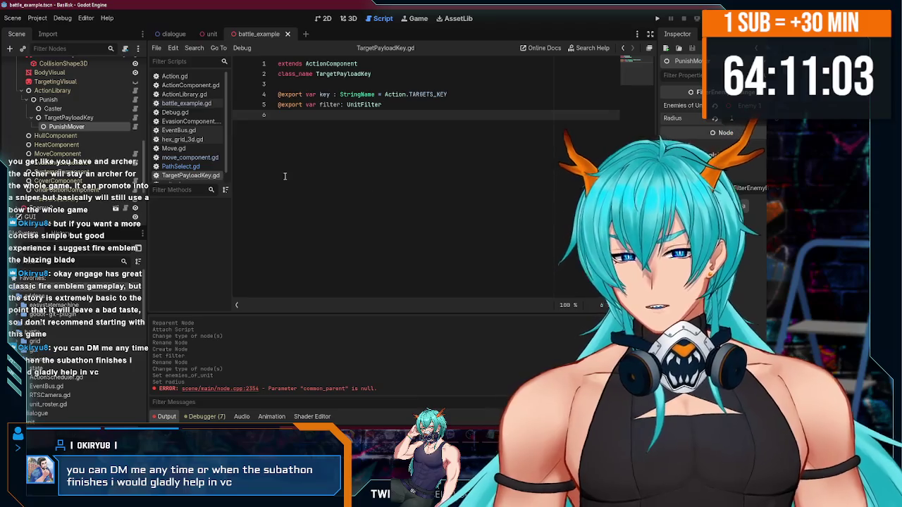
pyautogui.click(111, 118)
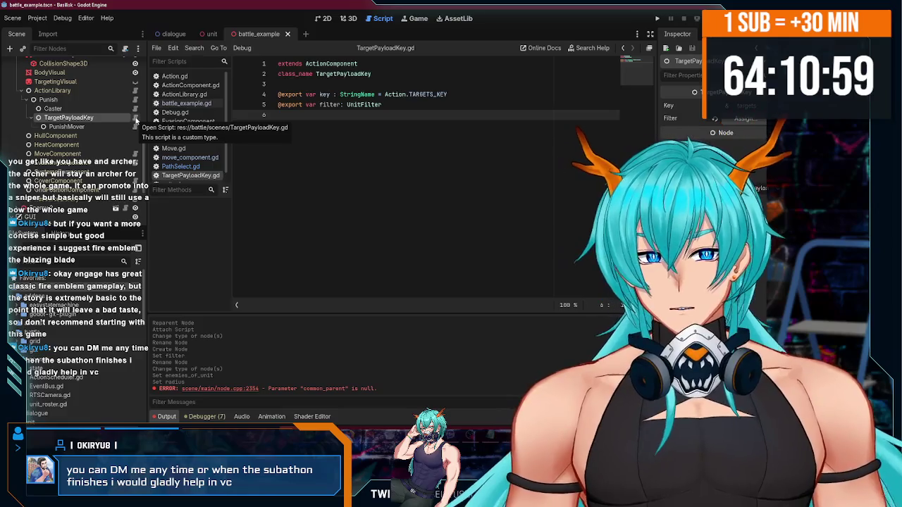
pyautogui.hotkey('alt', 'Tab')
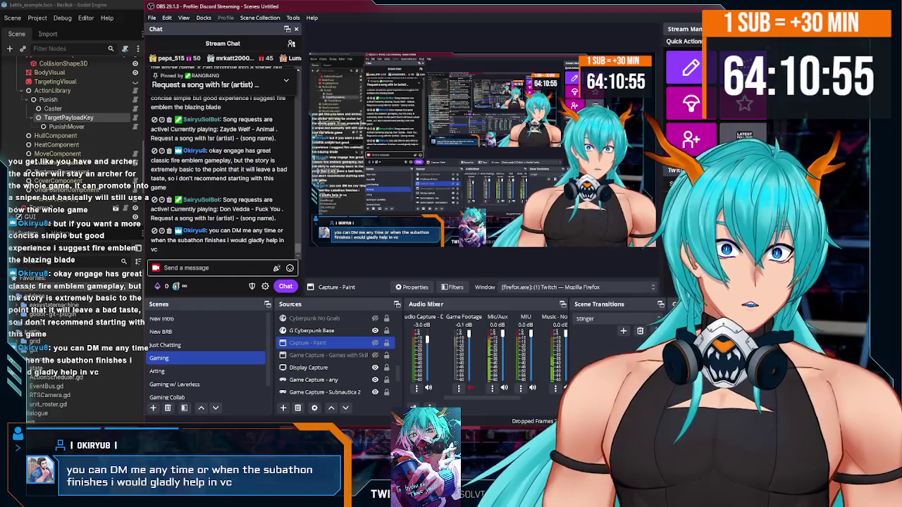
pyautogui.hotkey('alt', 'Tab')
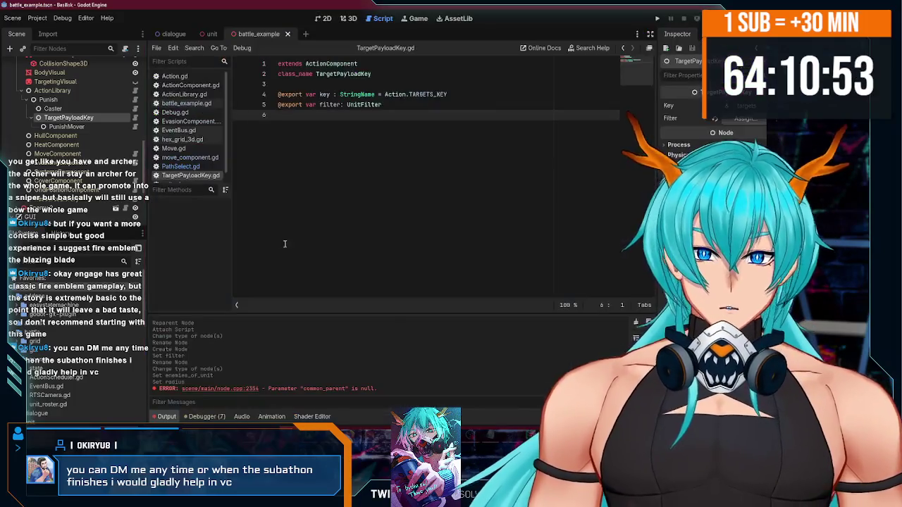
pyautogui.click(306, 114)
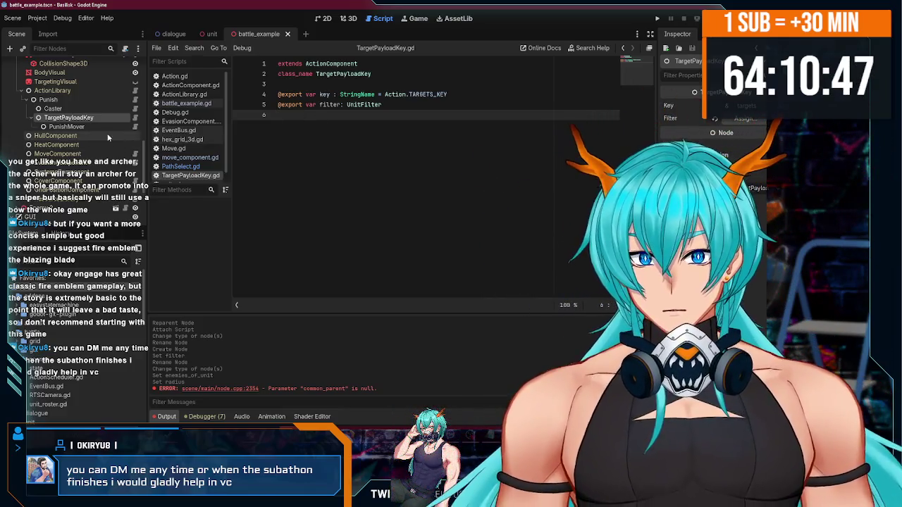
# - Rename the PunishMover node to FilterCloseEnemy
pyautogui.click(89, 126)
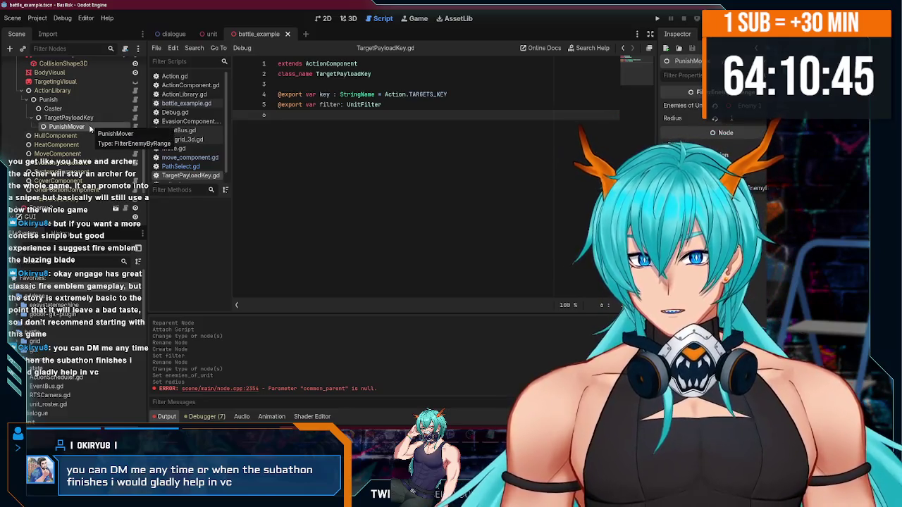
pyautogui.click(90, 126)
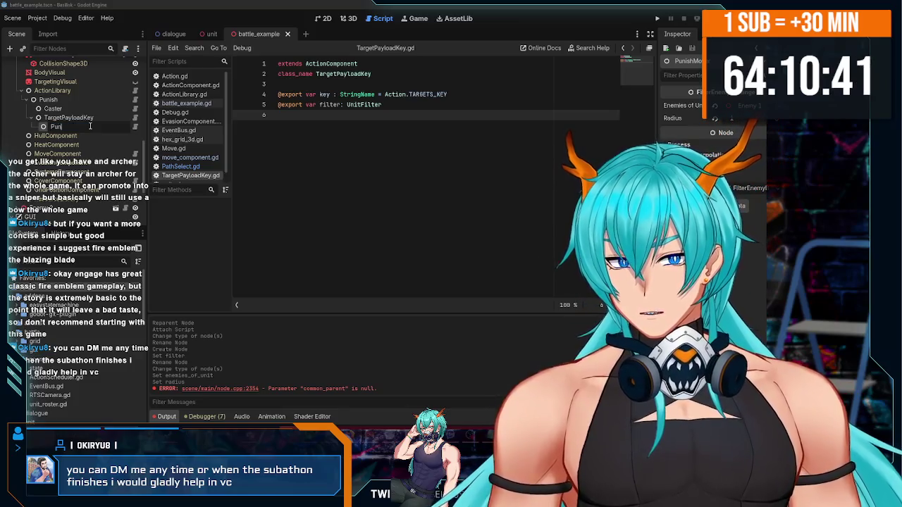
pyautogui.press('BackSpace')
pyautogui.press('BackSpace')
pyautogui.press('BackSpace')
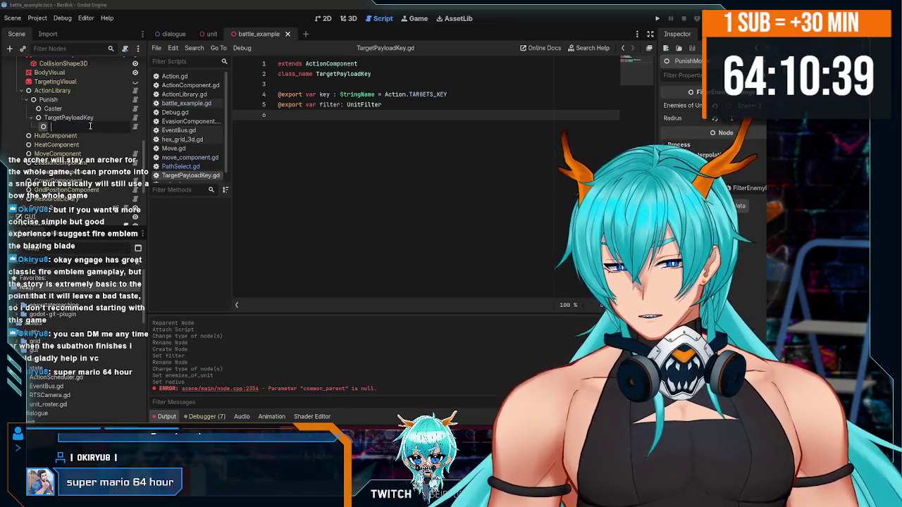
pyautogui.write('Fil')
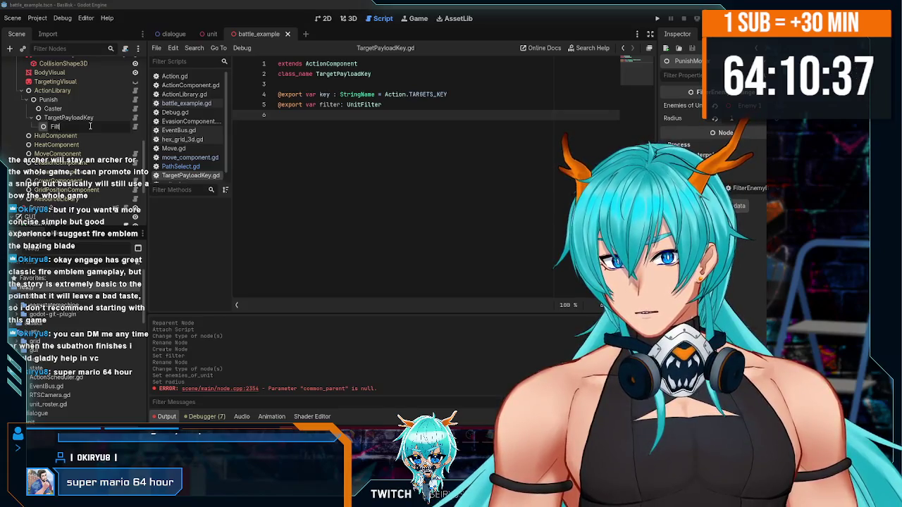
pyautogui.write('terCloseEnemy')
pyautogui.press('Return')
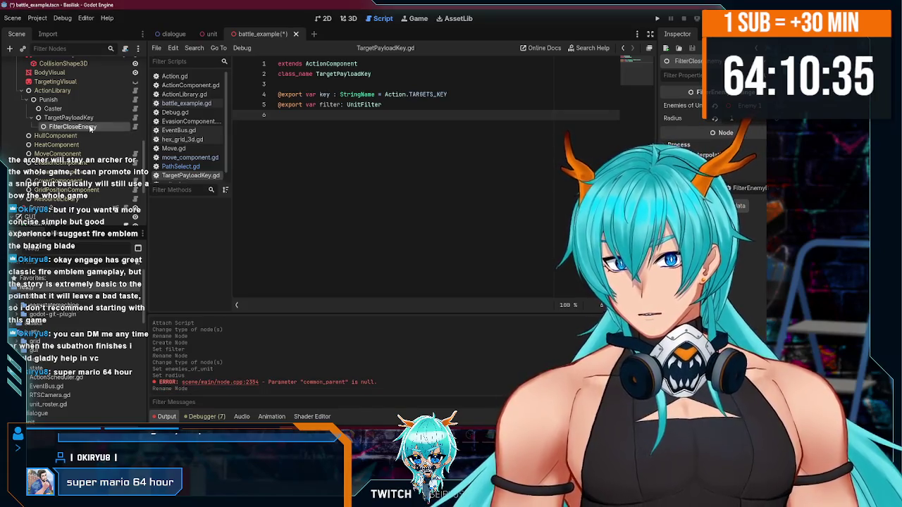
# - Assign FilterCloseEnemy to TargetPayloadKey's Filter property and add a new script line
pyautogui.click(98, 120)
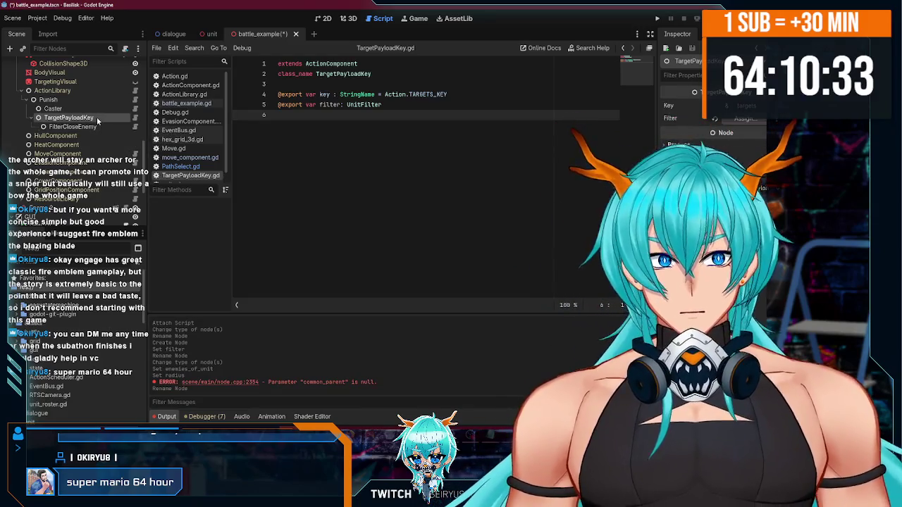
pyautogui.click(743, 118)
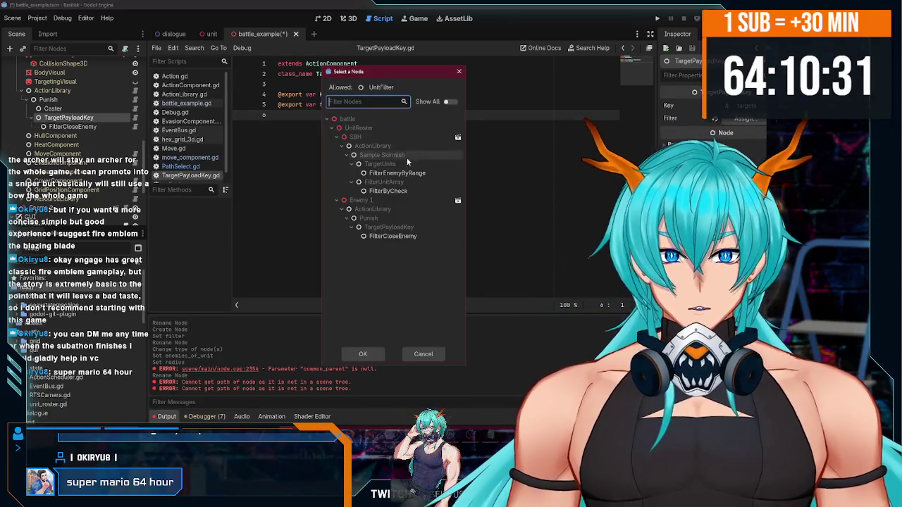
pyautogui.doubleClick(405, 237)
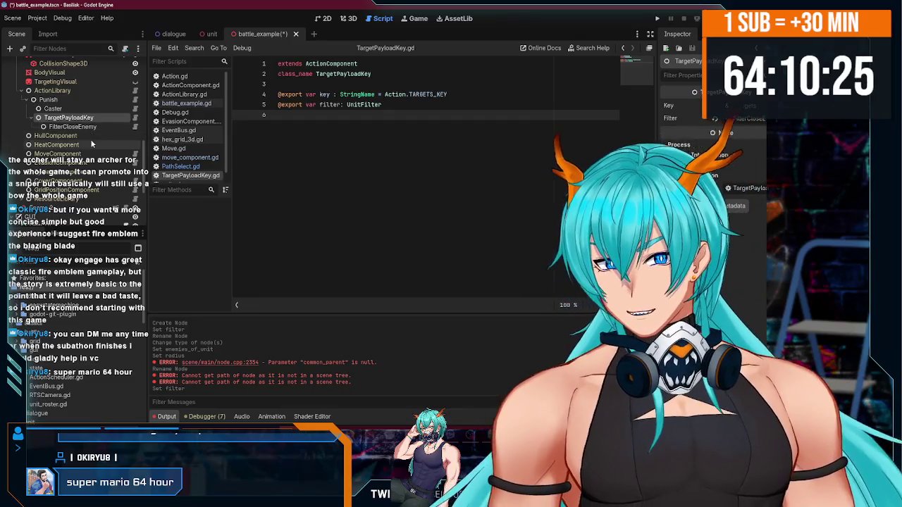
pyautogui.scroll(1, 78, 137)
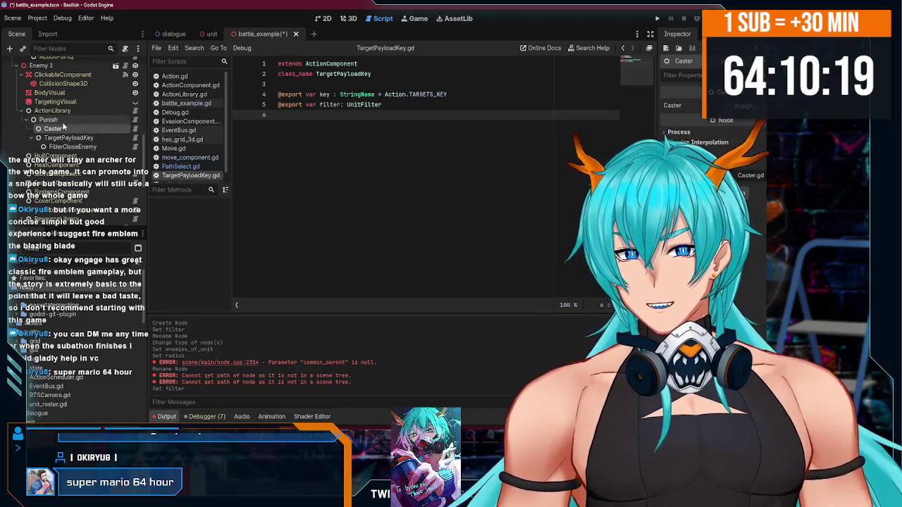
pyautogui.click(53, 129)
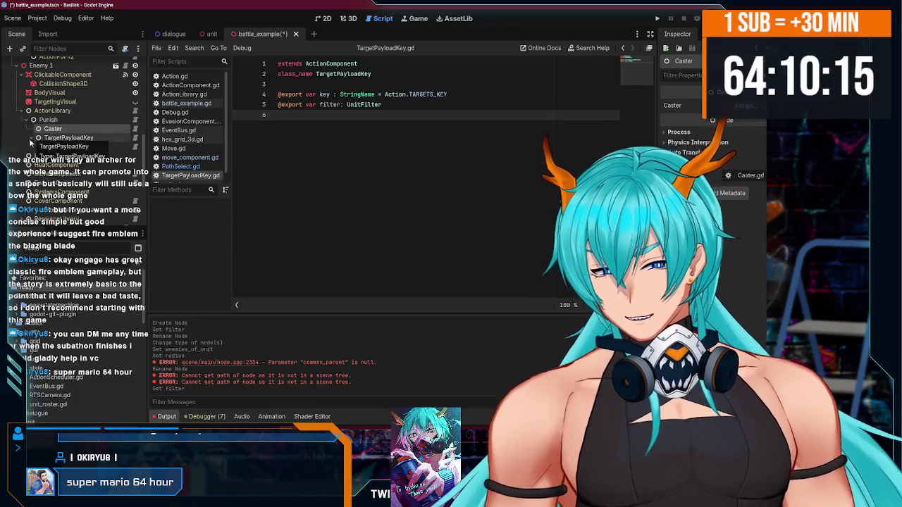
pyautogui.click(71, 138)
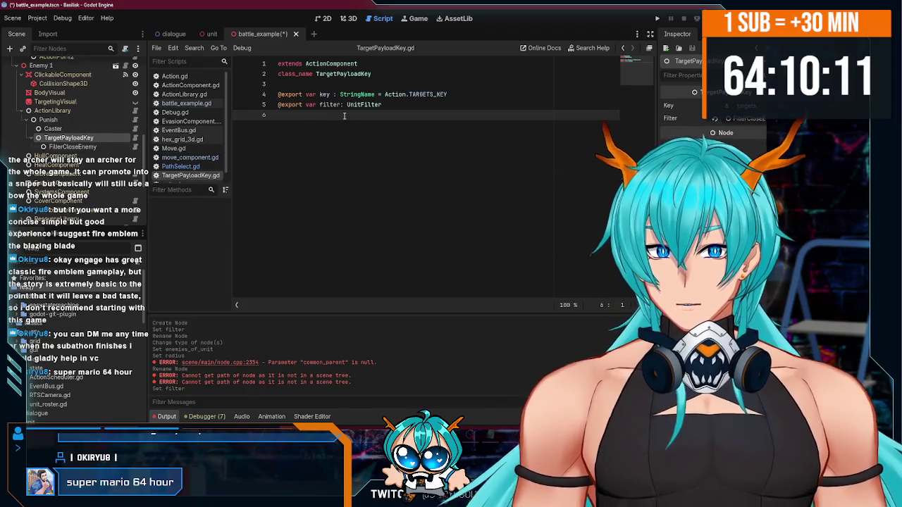
pyautogui.press('Return')
pyautogui.write('func ex')
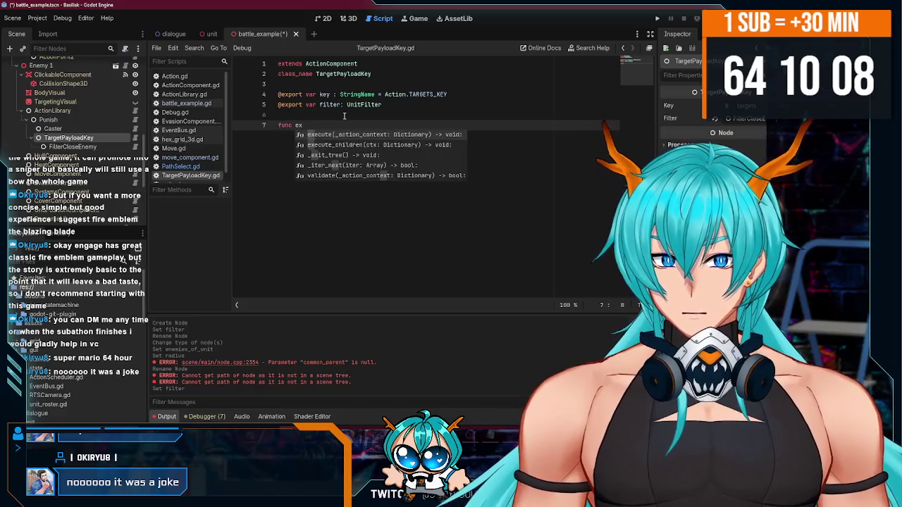
# - Write 'func execute(ctx: Dictionary) -> void:' with 'var payload = ctx[Action.PAYLOAD_KEY]' in TargetPayloadKey.gd
pyautogui.press('Return')
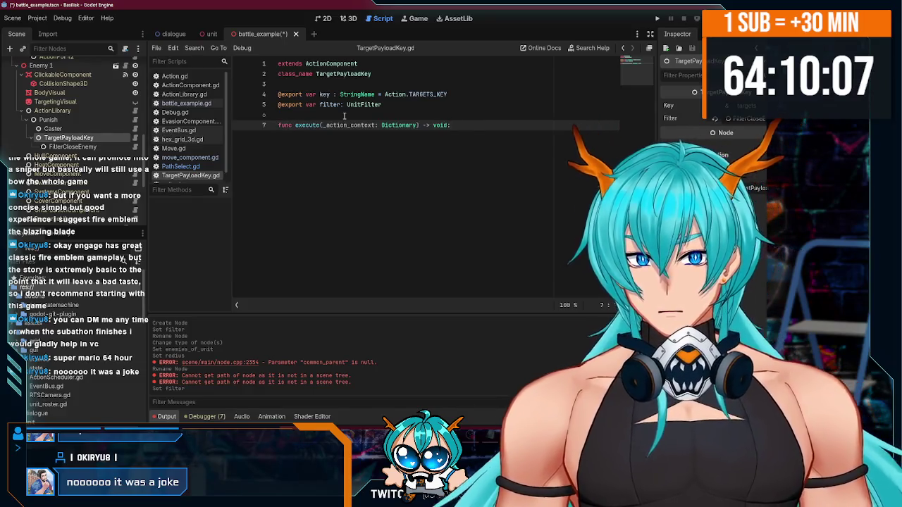
pyautogui.write('x')
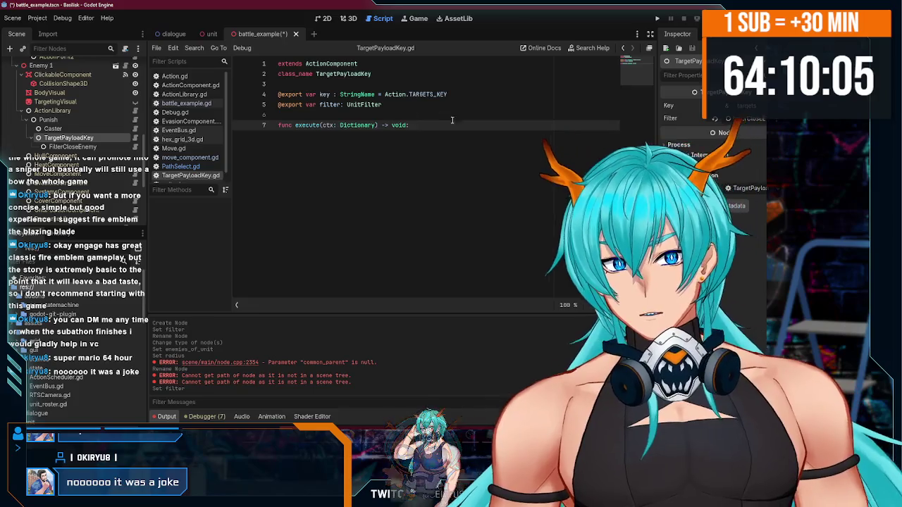
pyautogui.click(451, 132)
pyautogui.press('Return')
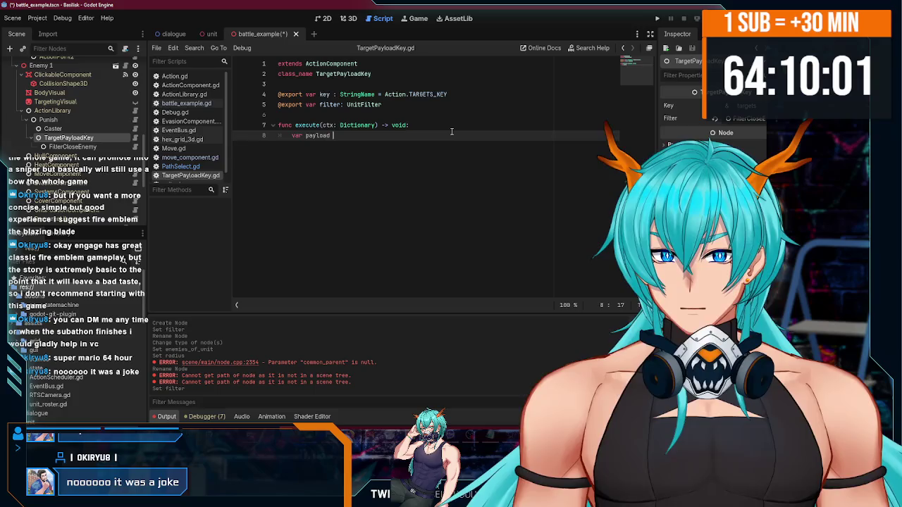
pyautogui.write('= ct')
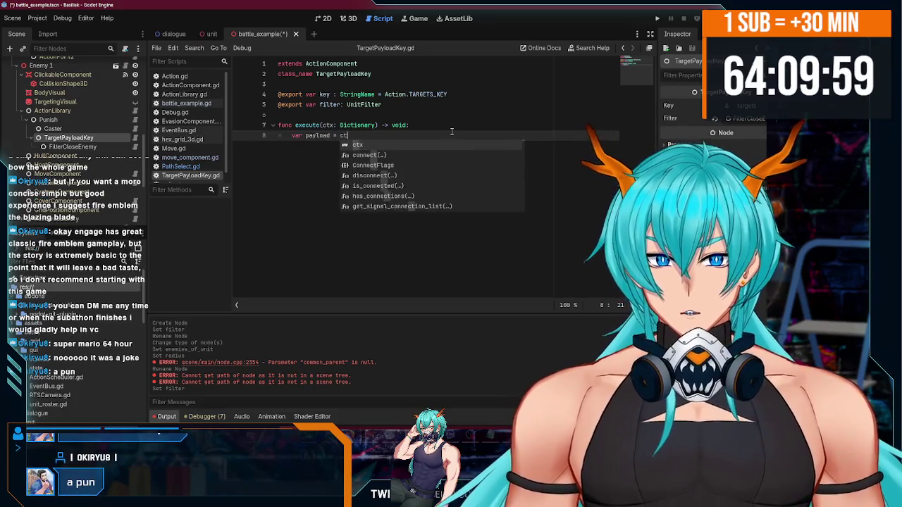
pyautogui.write('x.')
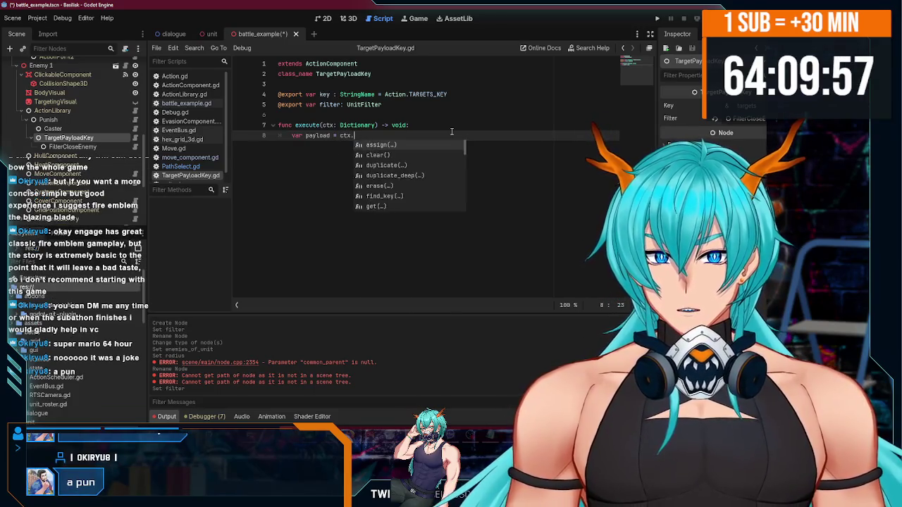
pyautogui.press('BackSpace')
pyautogui.write('[Action')
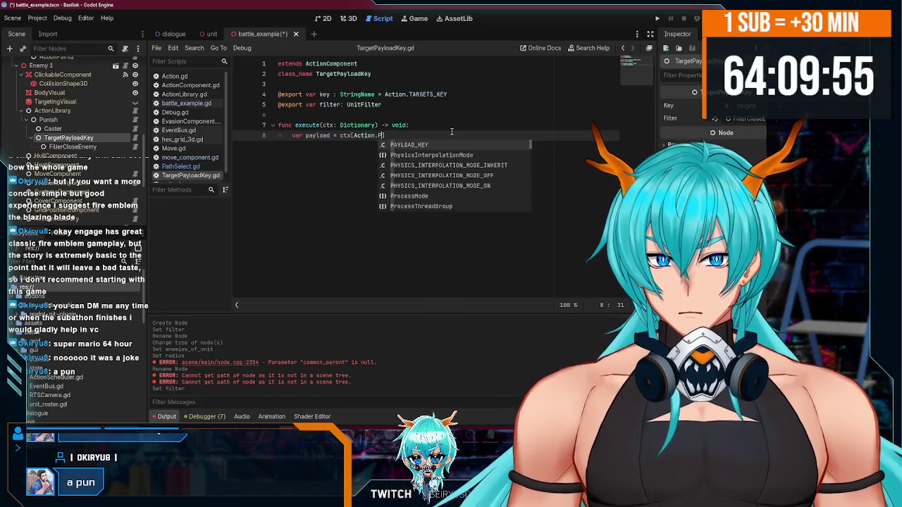
pyautogui.press('Return')
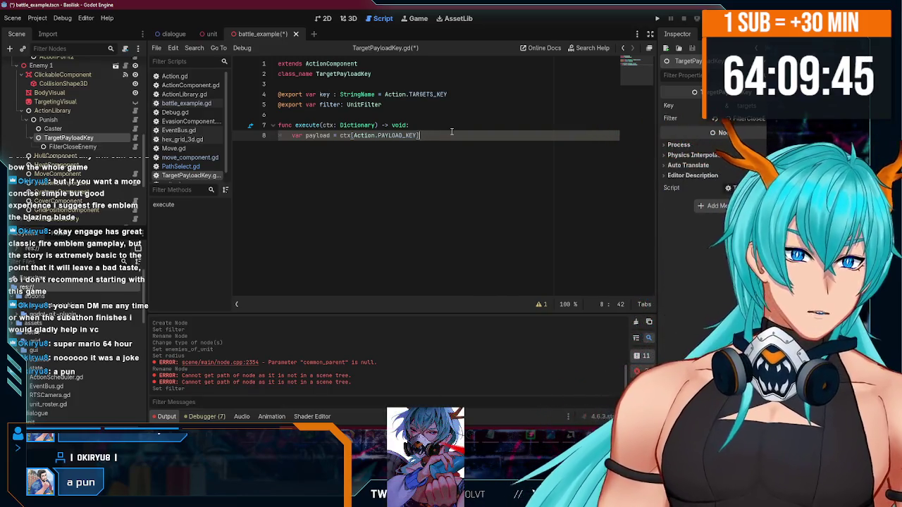
pyautogui.press('Return')
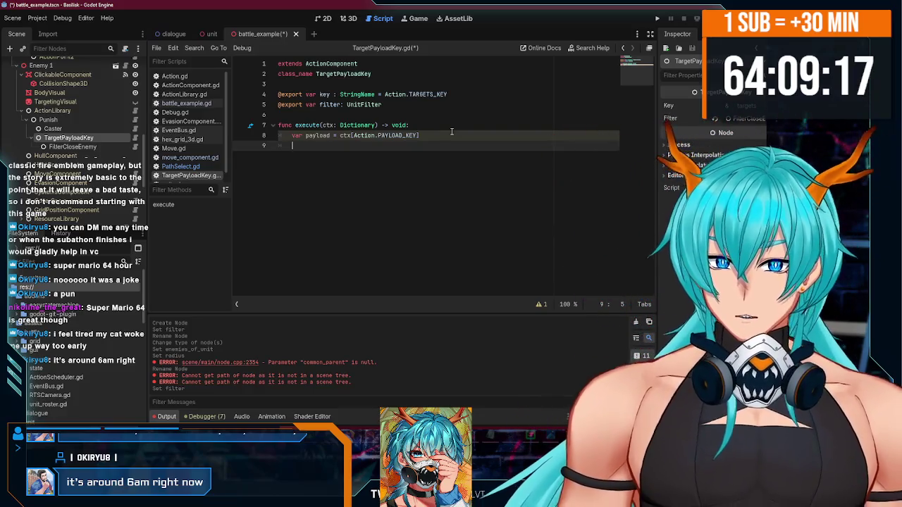
pyautogui.hotkey('alt', 'Tab')
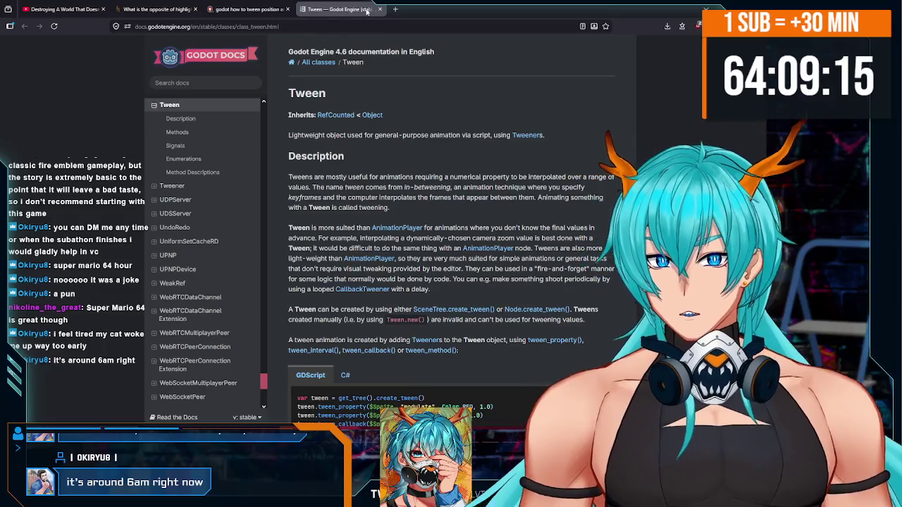
# - Search 'buck bumble' in a new tab and open the Buck Bumble - Theme video from the video results
pyautogui.click(395, 9)
pyautogui.write('buck bumble')
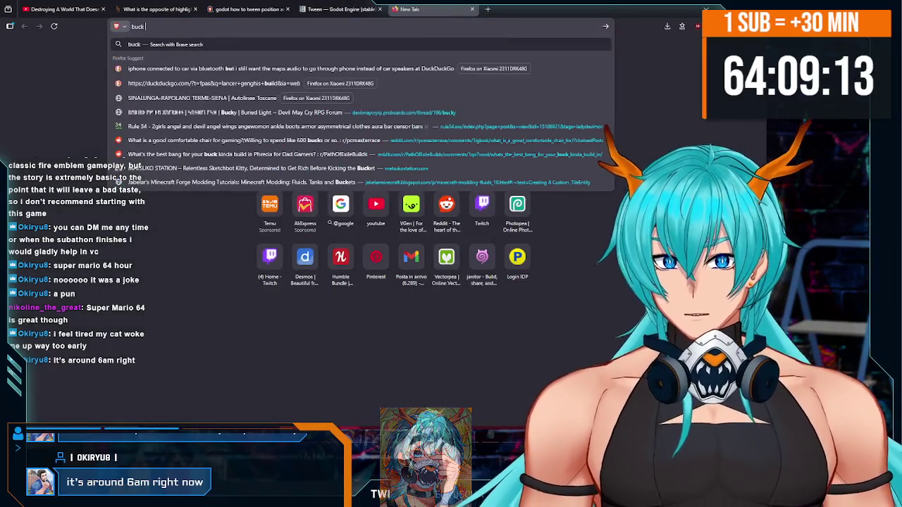
pyautogui.press('Return')
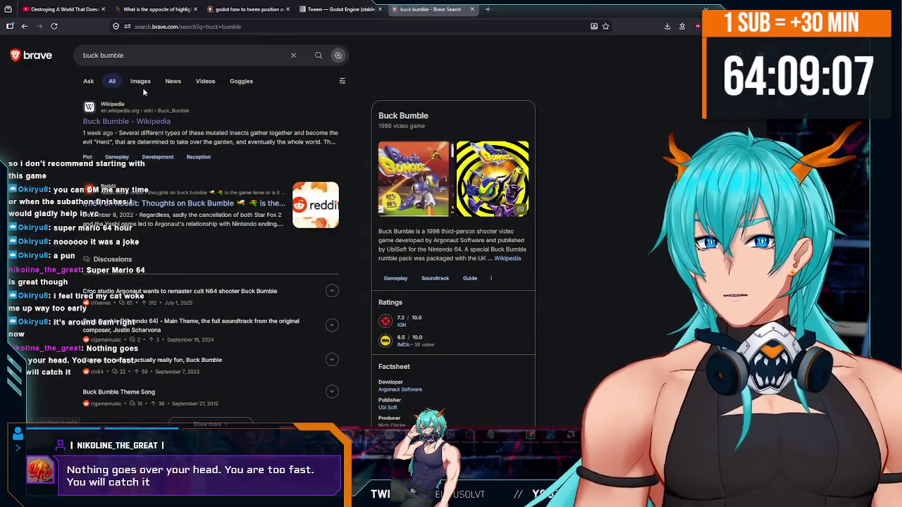
pyautogui.click(141, 82)
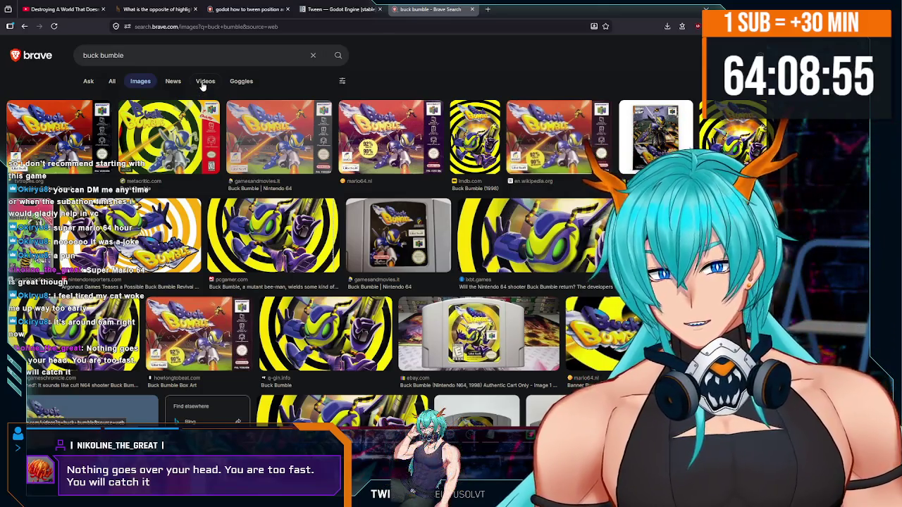
pyautogui.click(204, 81)
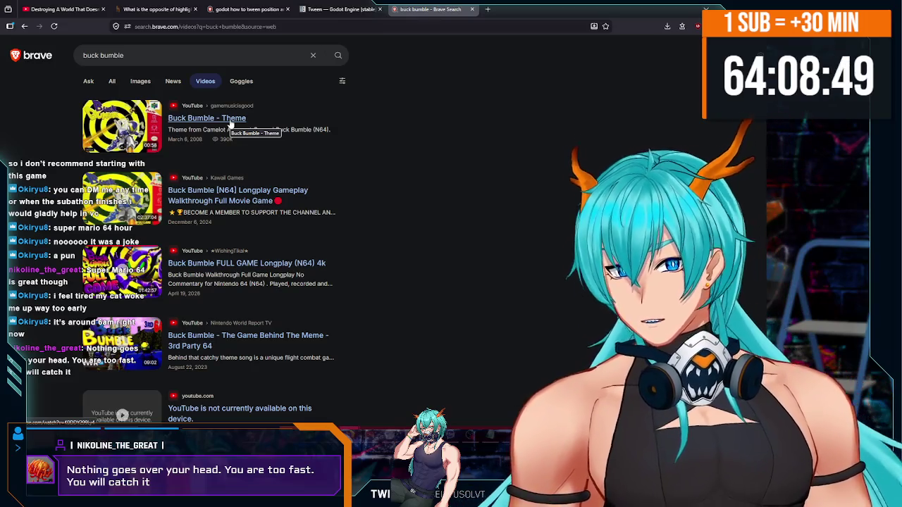
pyautogui.click(230, 124)
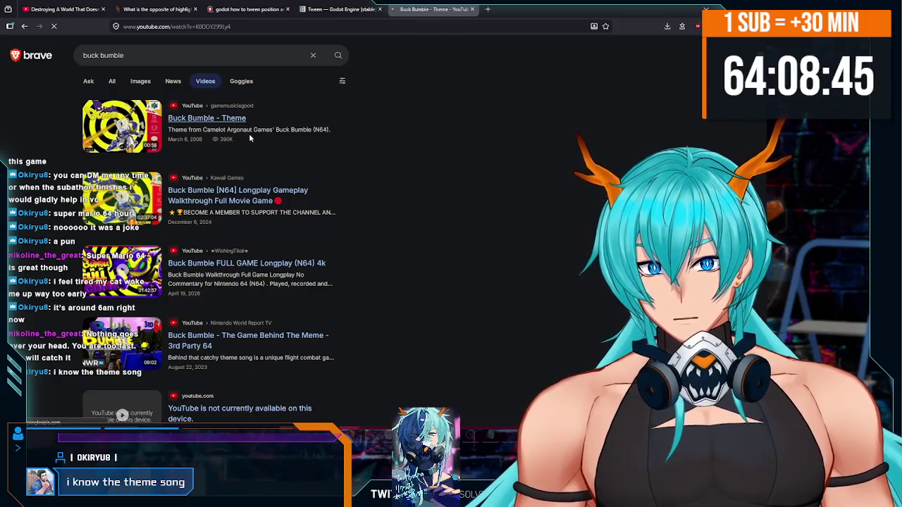
# - Play the Buck Bumble - Theme video for about 50 seconds, then close its tab
pyautogui.hotkey('alt', 'Tab')
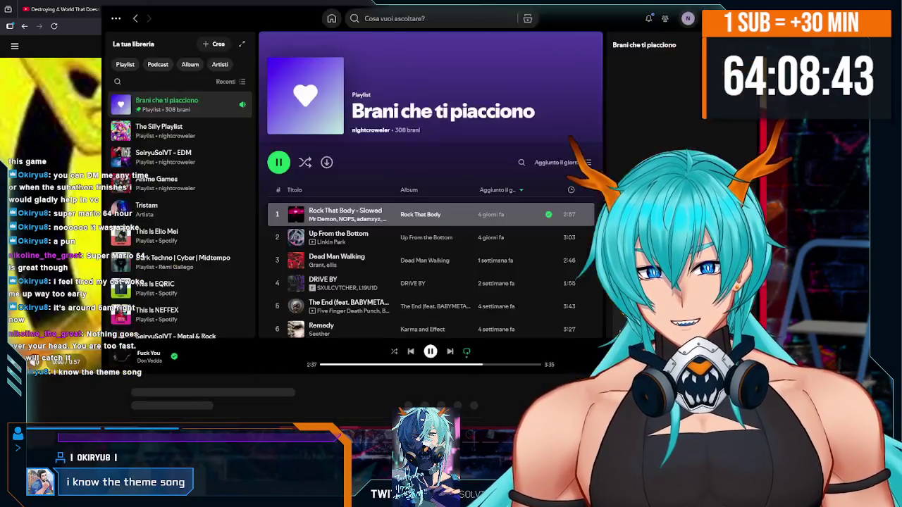
pyautogui.hotkey('alt', 'Tab')
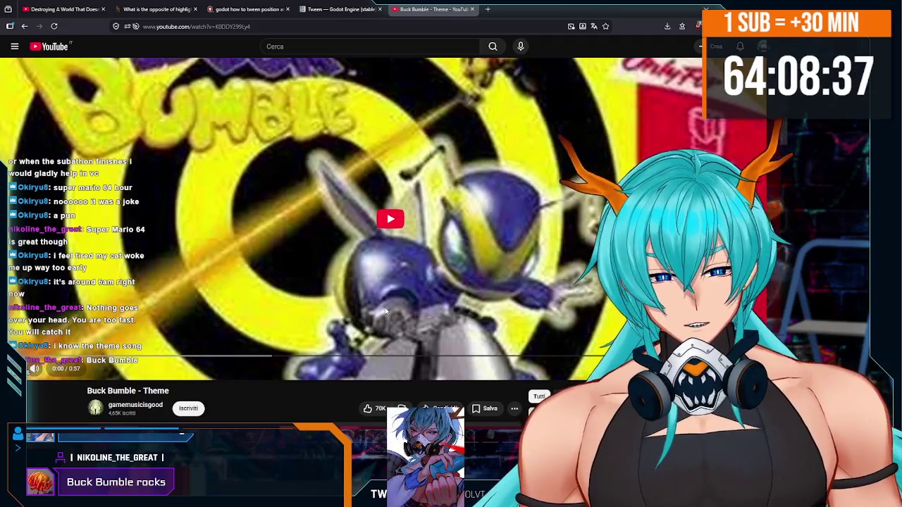
pyautogui.click(395, 230)
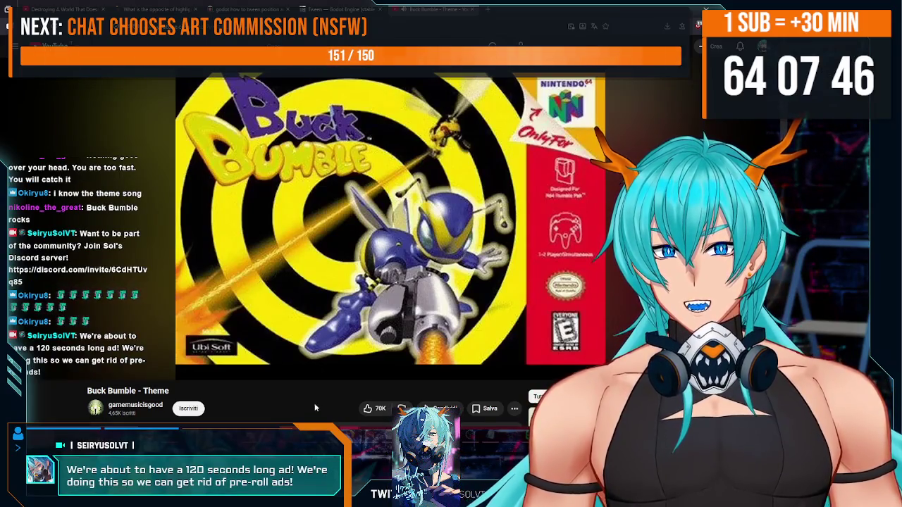
pyautogui.moveTo(324, 271)
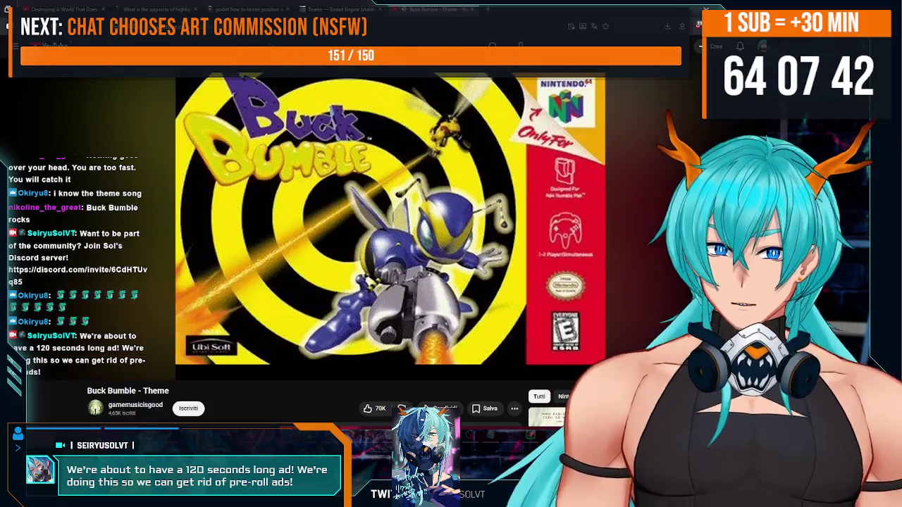
pyautogui.moveTo(320, 393)
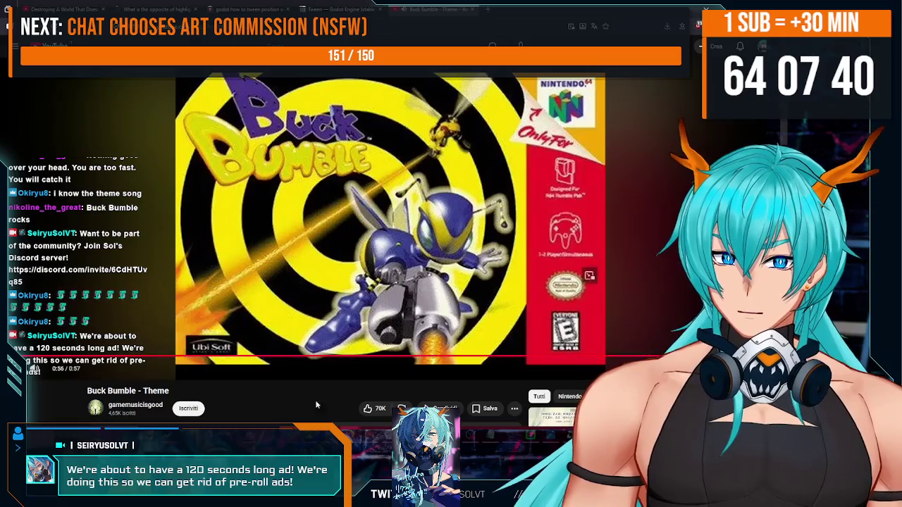
pyautogui.click(472, 10)
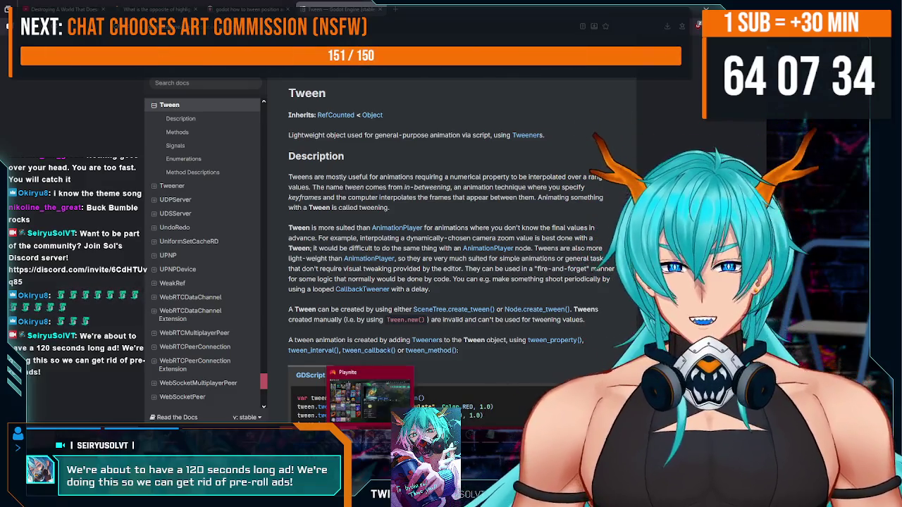
# - Leave the Tween documentation in Brave and return to the Godot editor showing TargetPayloadKey.gd
pyautogui.hotkey('alt', 'Tab')
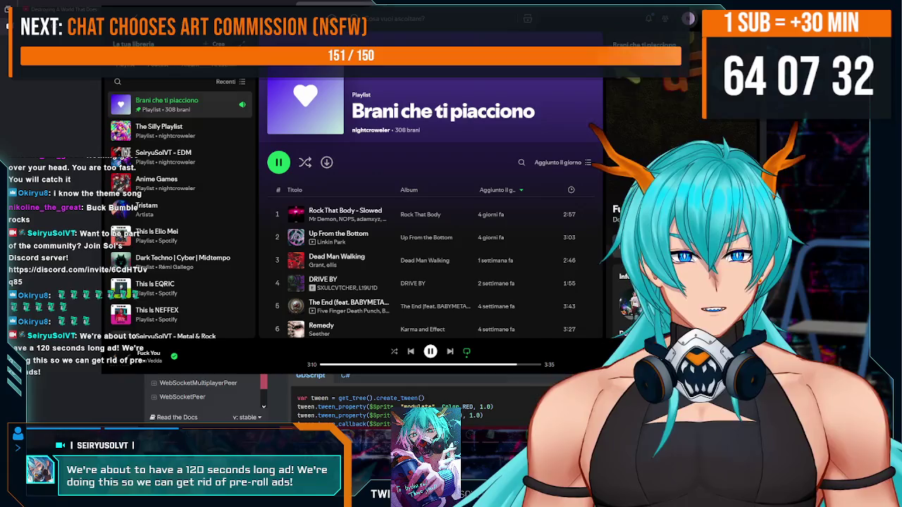
pyautogui.hotkey('alt', 'Tab')
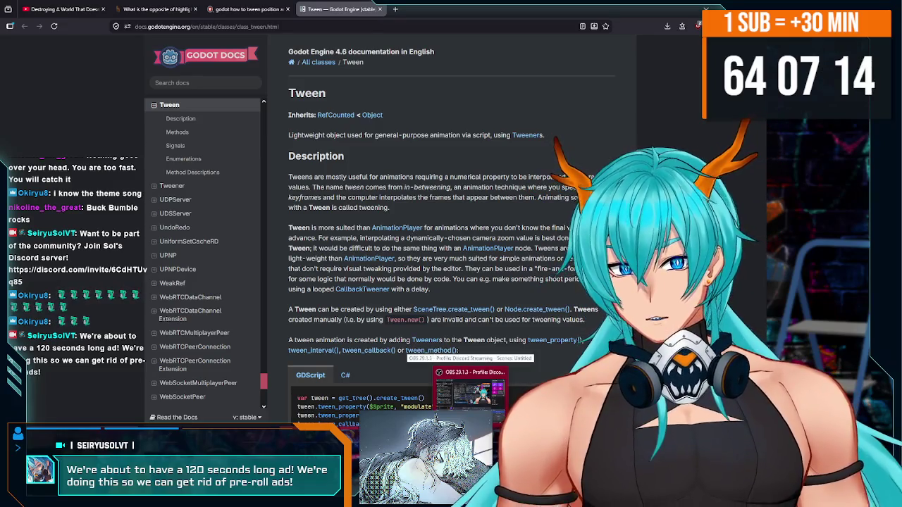
pyautogui.hotkey('alt', 'Tab')
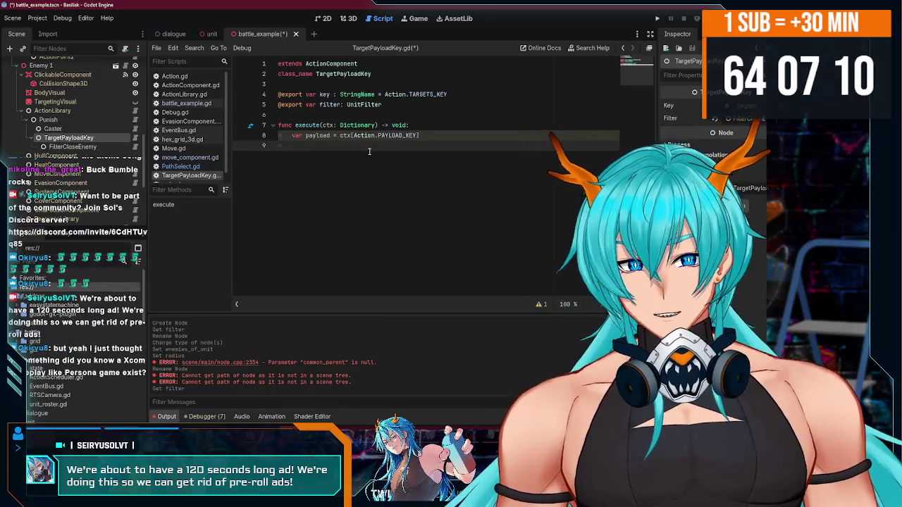
# - Save the battle_example scene and TargetPayloadKey script, then select the Punish action's Caster node
pyautogui.hotkey('ctrl', 's')
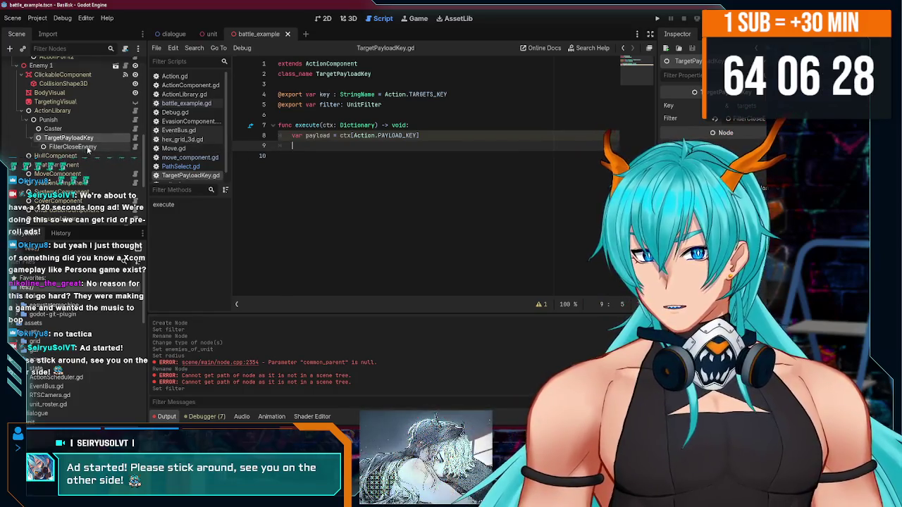
pyautogui.scroll(-5, 88, 150)
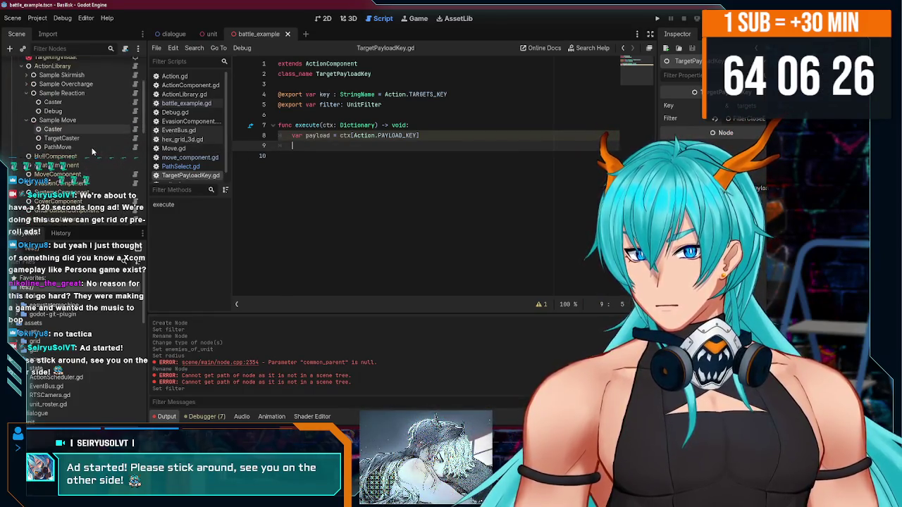
pyautogui.scroll(-5, 91, 149)
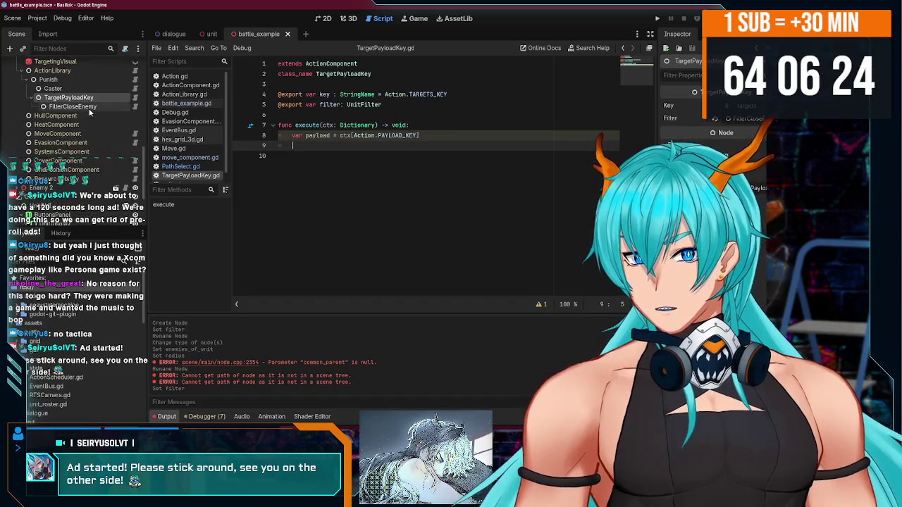
pyautogui.click(50, 89)
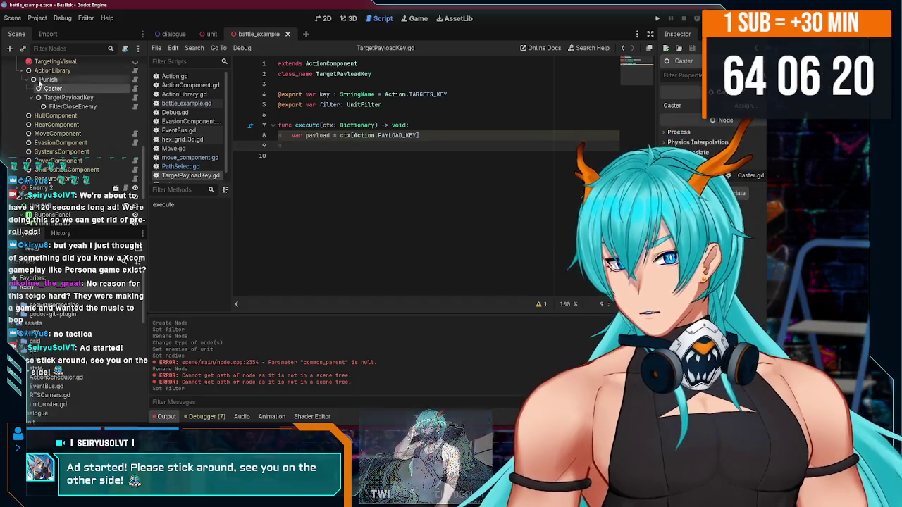
pyautogui.hotkey('ctrl', 'a')
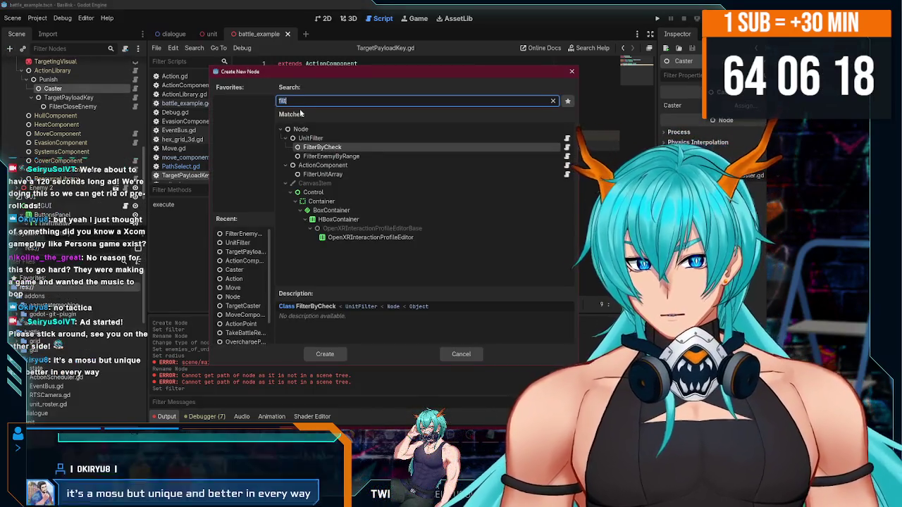
# - Add a FilterUnitArray node and nest it under TargetPayloadKey, with FilterCloseEnemy beneath it
pyautogui.write('filter')
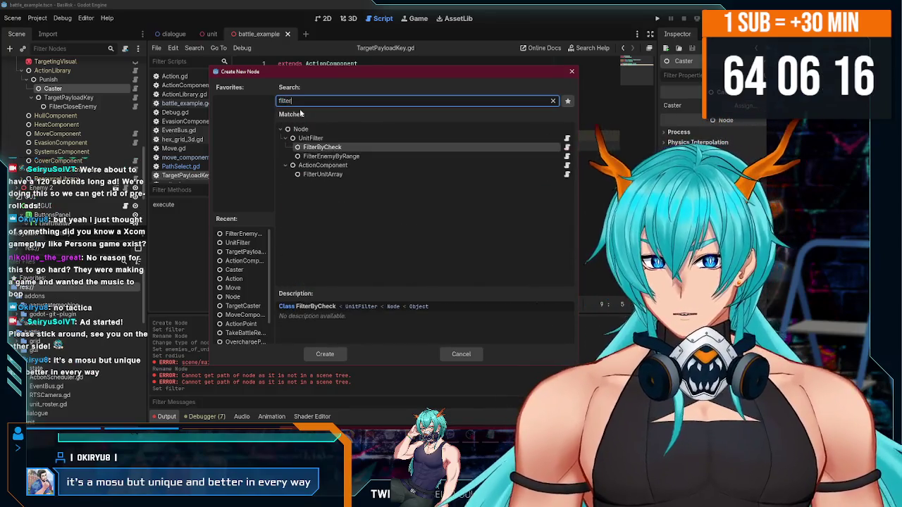
pyautogui.doubleClick(323, 174)
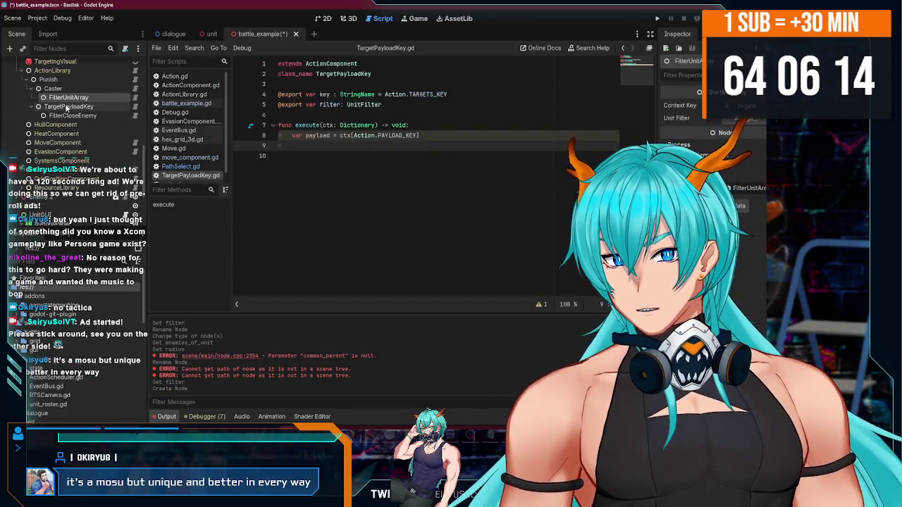
pyautogui.moveTo(62, 103)
pyautogui.mouseDown()
pyautogui.moveTo(51, 88)
pyautogui.moveTo(78, 106)
pyautogui.moveTo(69, 105)
pyautogui.mouseUp()
pyautogui.click(68, 98)
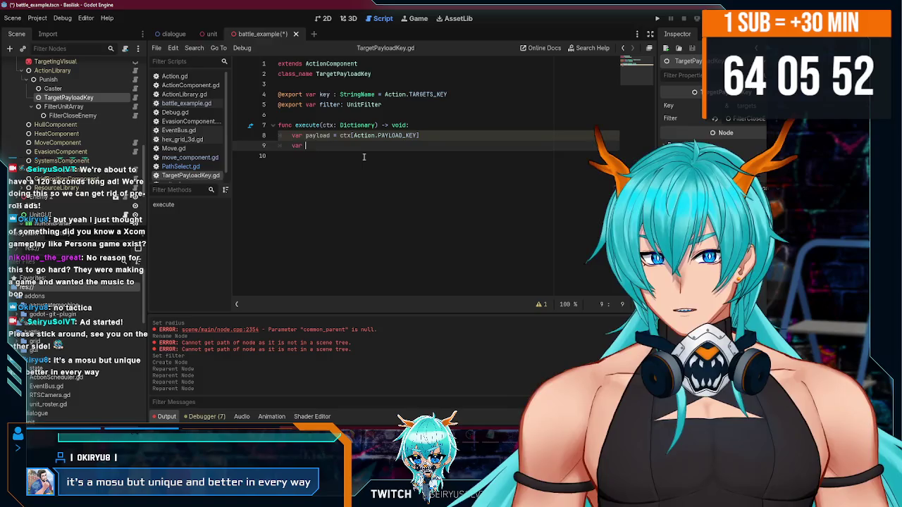
# - Rewrite line 9 of TargetPayloadKey.gd to ctx[Action.TARGETS_KEY] = payload[key]
pyautogui.write('tx.tar')
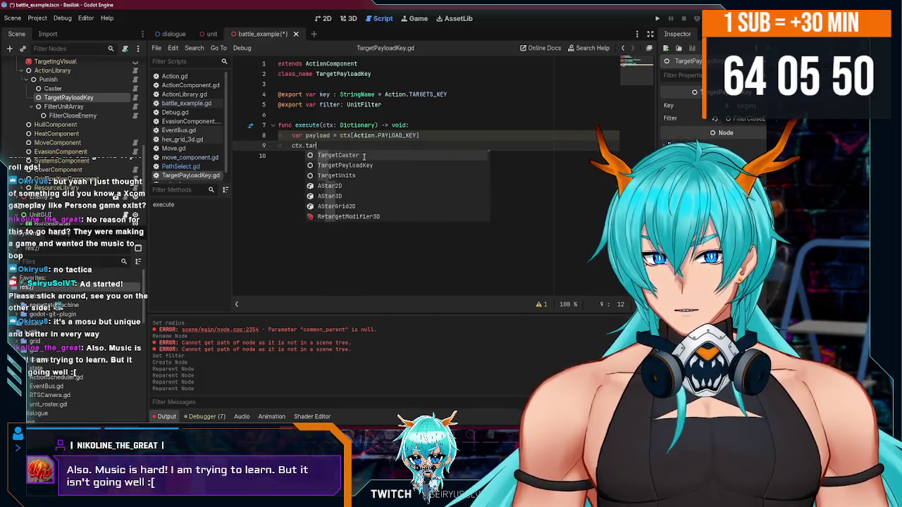
pyautogui.press('BackSpace')
pyautogui.press('BackSpace')
pyautogui.press('BackSpace')
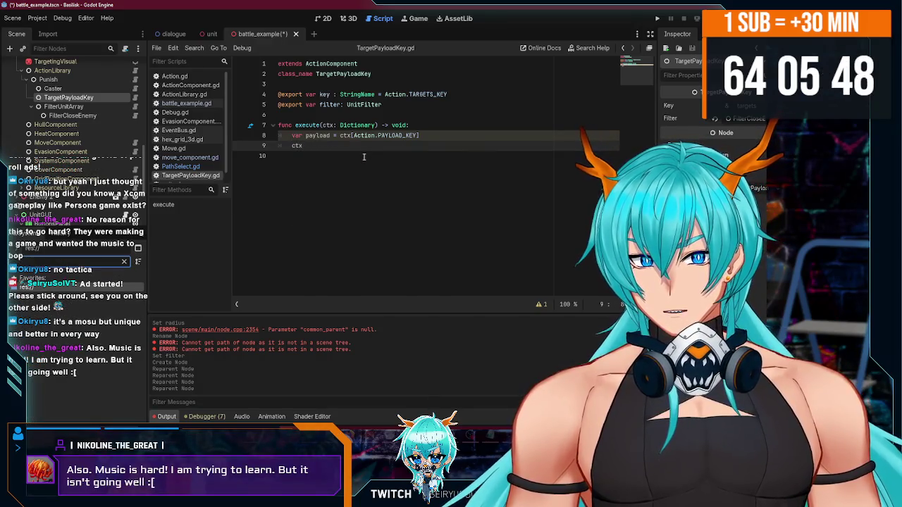
pyautogui.click(364, 157)
pyautogui.click(360, 148)
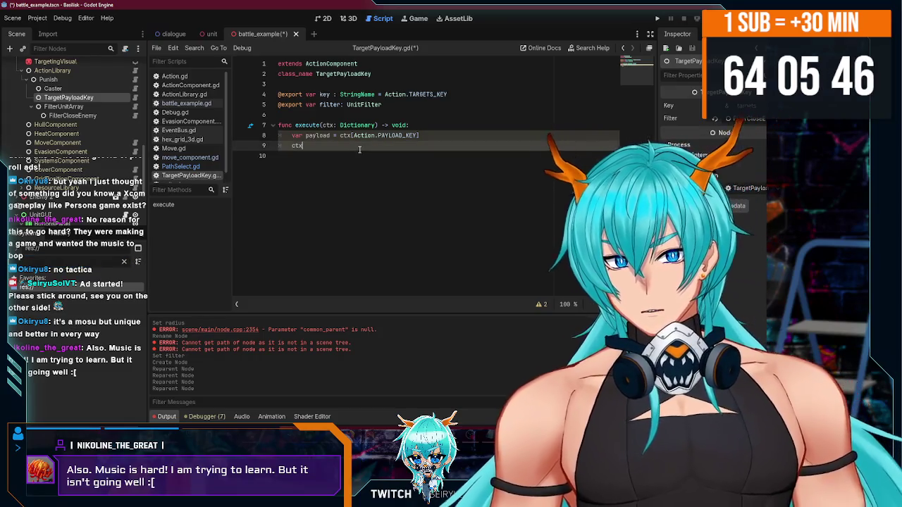
pyautogui.write('[action')
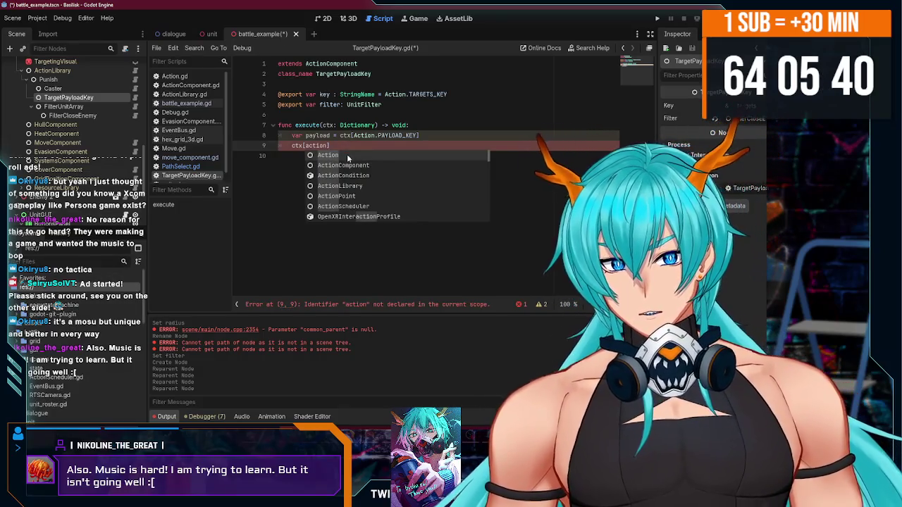
pyautogui.click(347, 156)
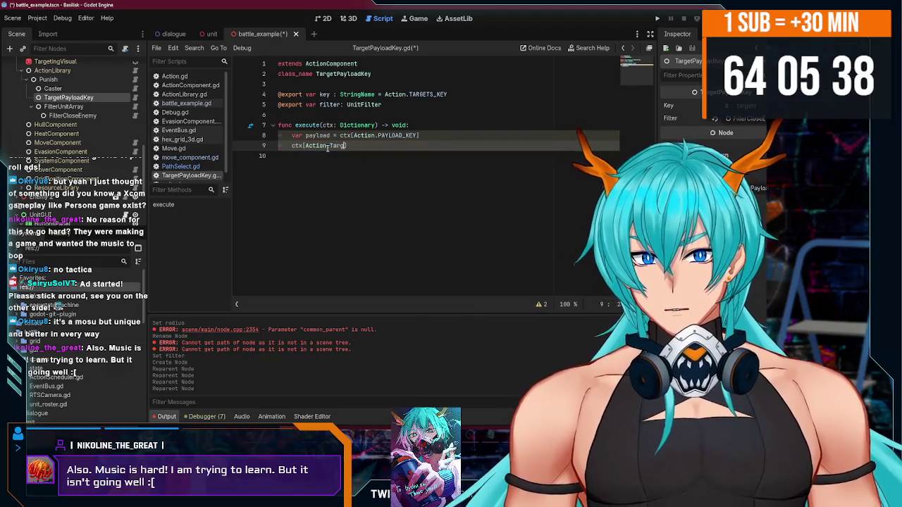
pyautogui.press('Return')
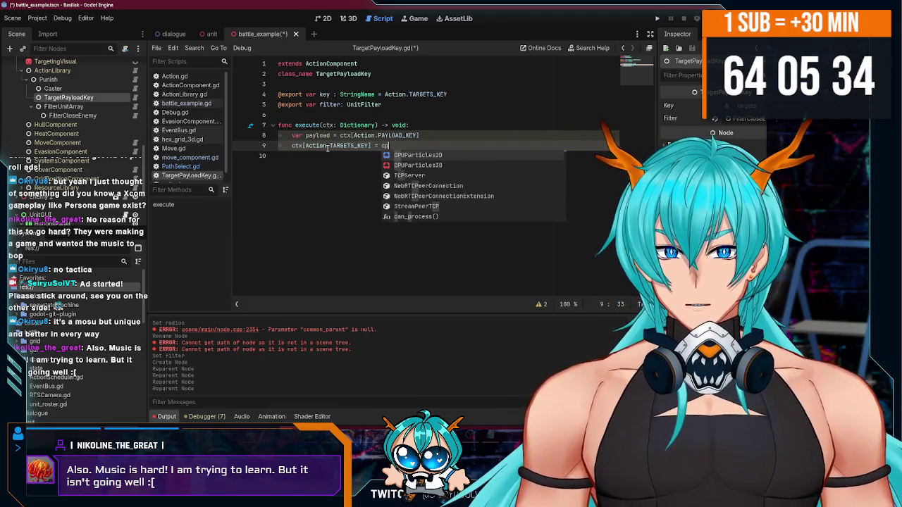
pyautogui.write('ctx.')
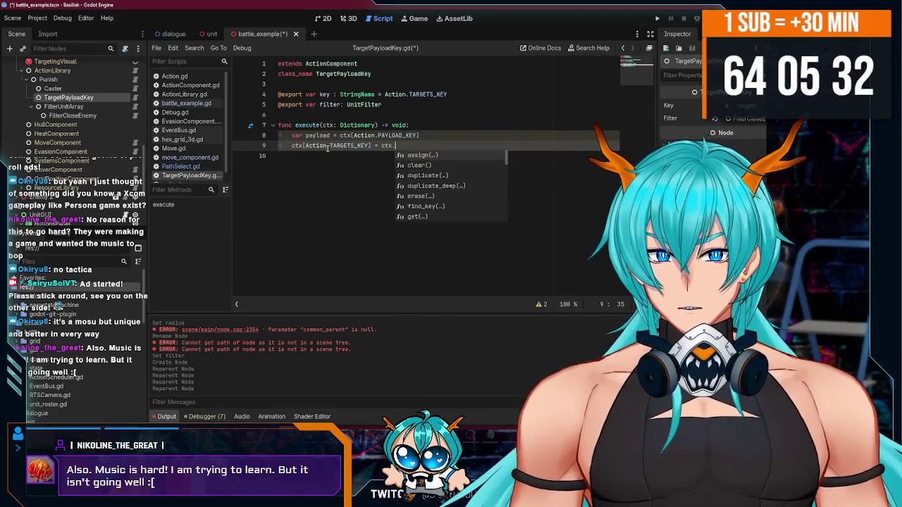
pyautogui.press('BackSpace')
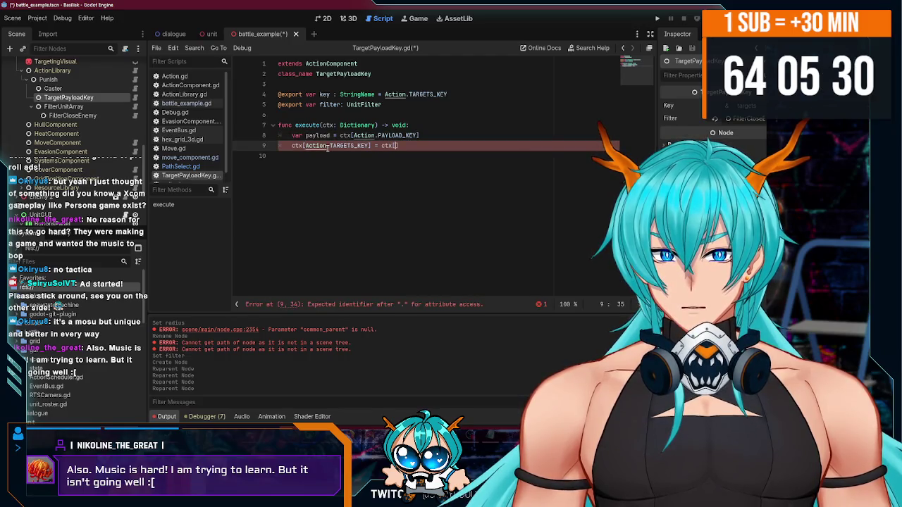
pyautogui.write('ayload[k')
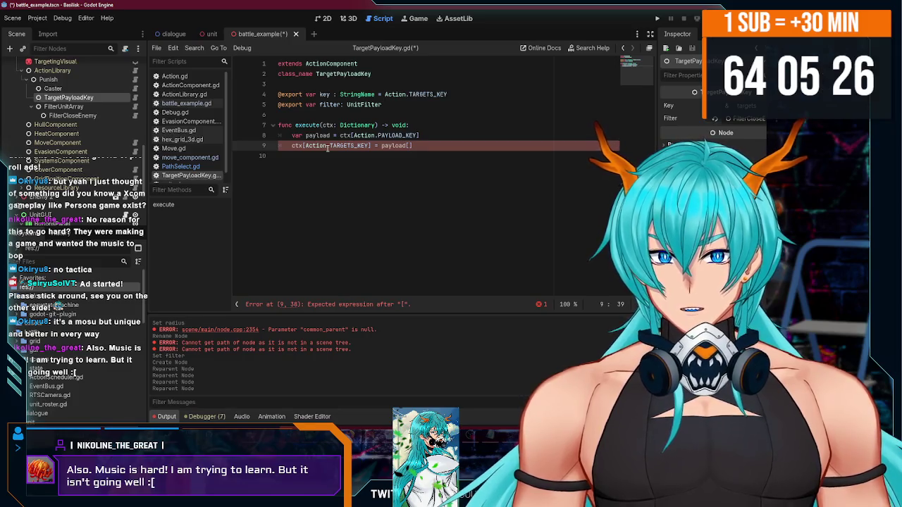
pyautogui.write('ey')
pyautogui.hotkey('ctrl', 's')
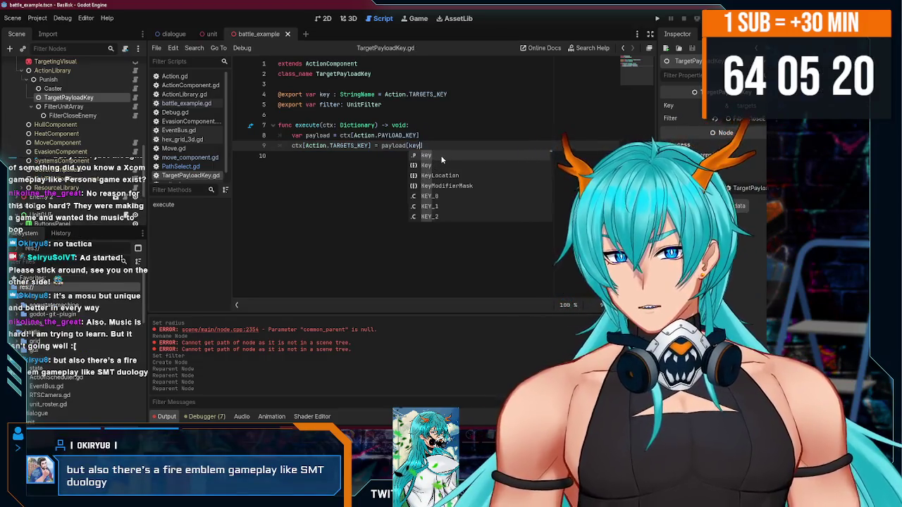
pyautogui.write(']')
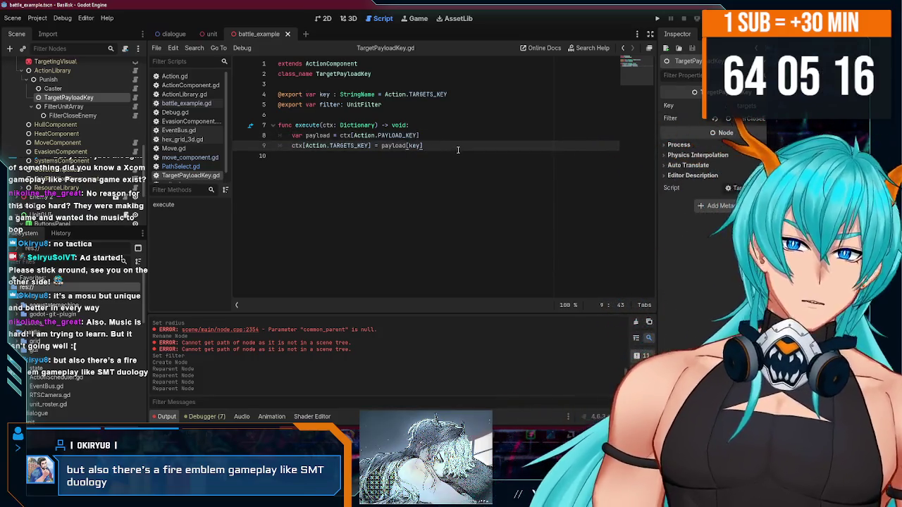
# - Set FilterUnitArray's Unit Filter property to the FilterCloseEnemy node
pyautogui.click(103, 115)
pyautogui.click(99, 108)
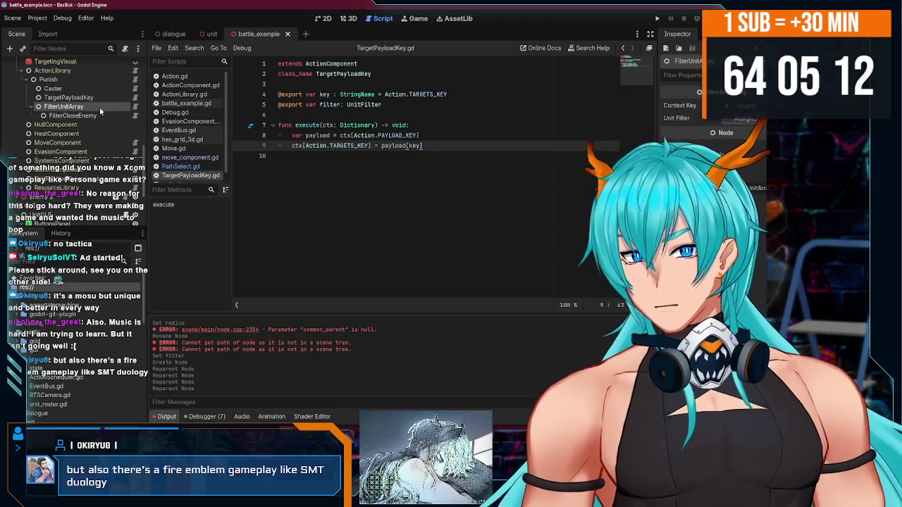
pyautogui.click(740, 120)
pyautogui.click(394, 235)
pyautogui.click(362, 353)
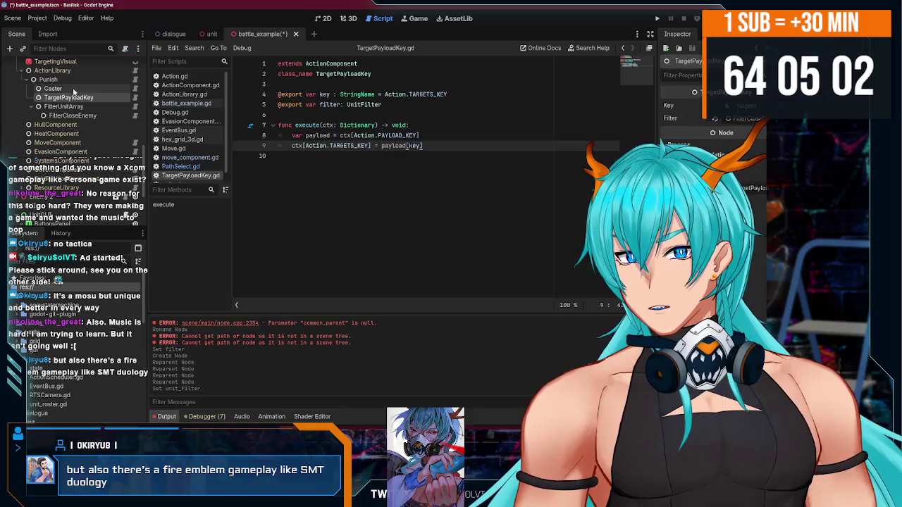
# - Add a Debug child node under Punish and save the battle_example scene
pyautogui.click(73, 80)
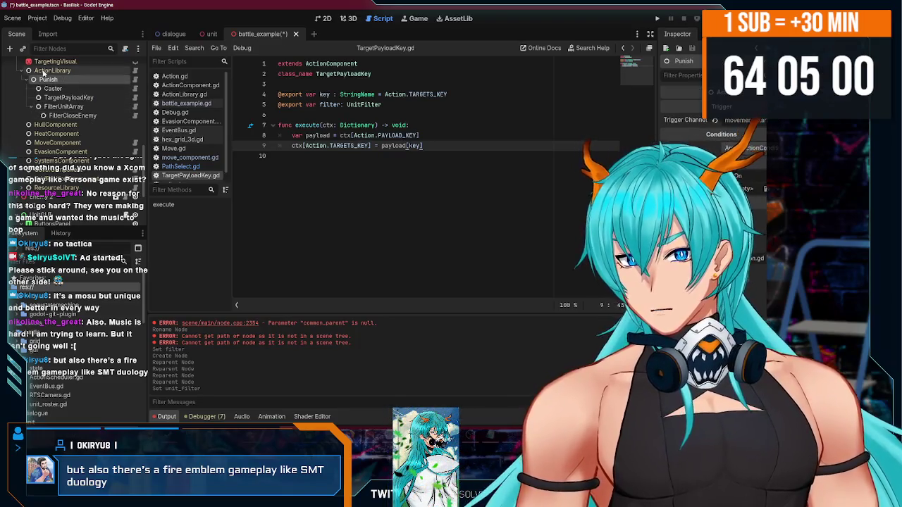
pyautogui.rightClick(52, 83)
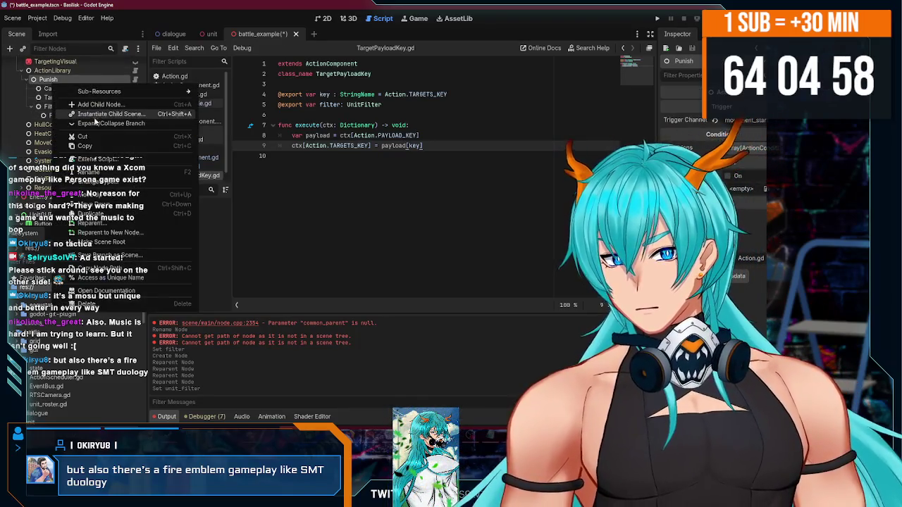
pyautogui.click(97, 105)
pyautogui.write('debug')
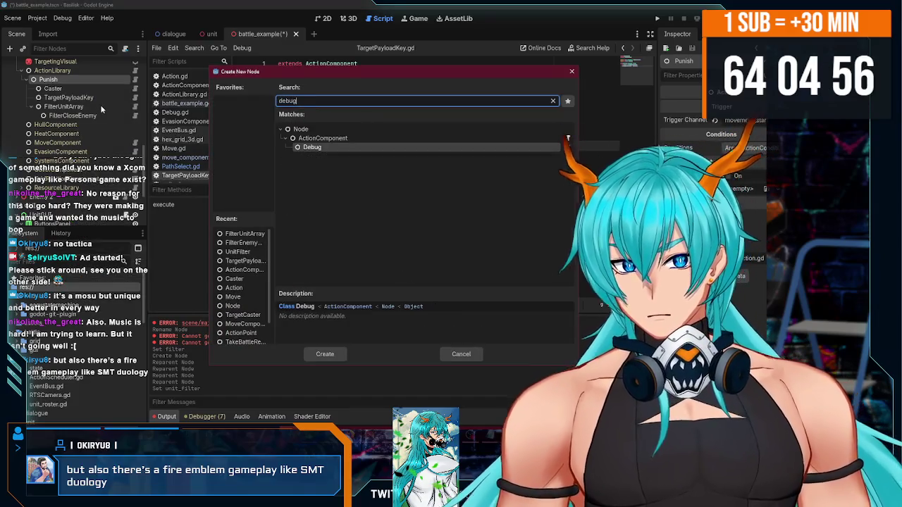
pyautogui.doubleClick(329, 150)
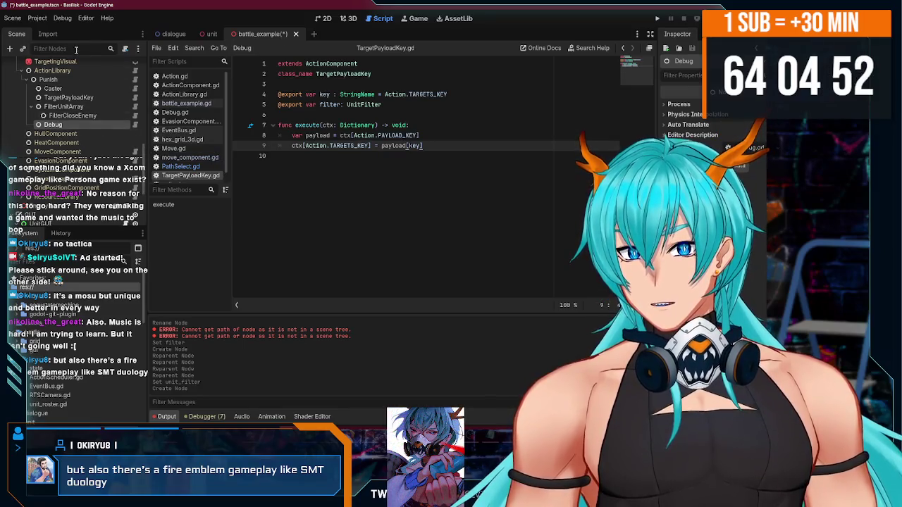
pyautogui.hotkey('ctrl', 's')
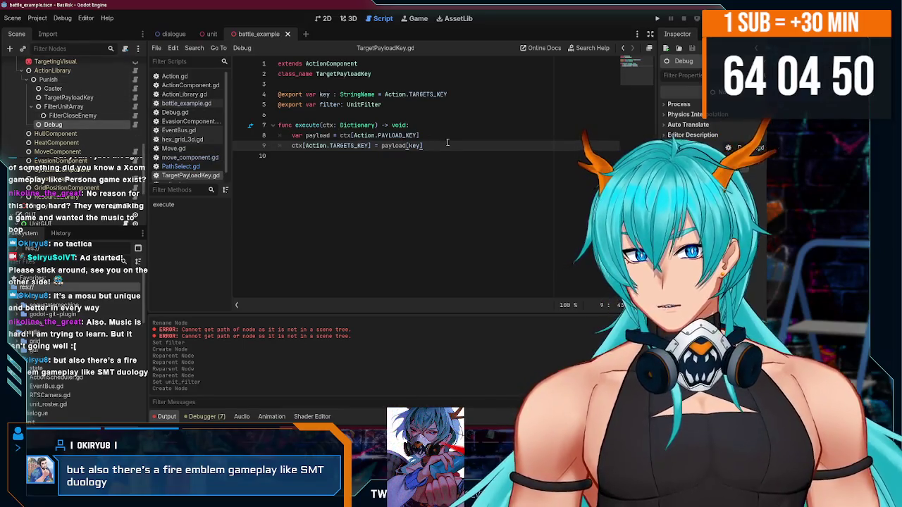
pyautogui.scroll(2, 124, 142)
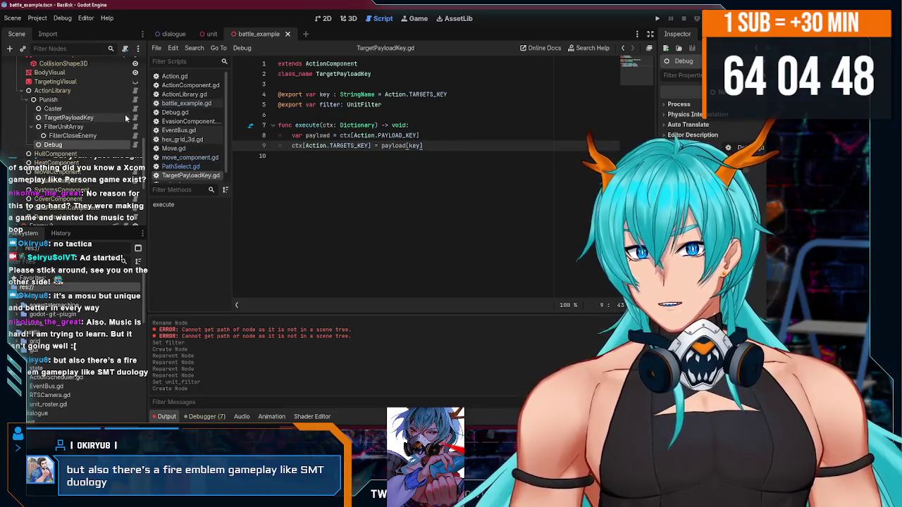
pyautogui.click(109, 100)
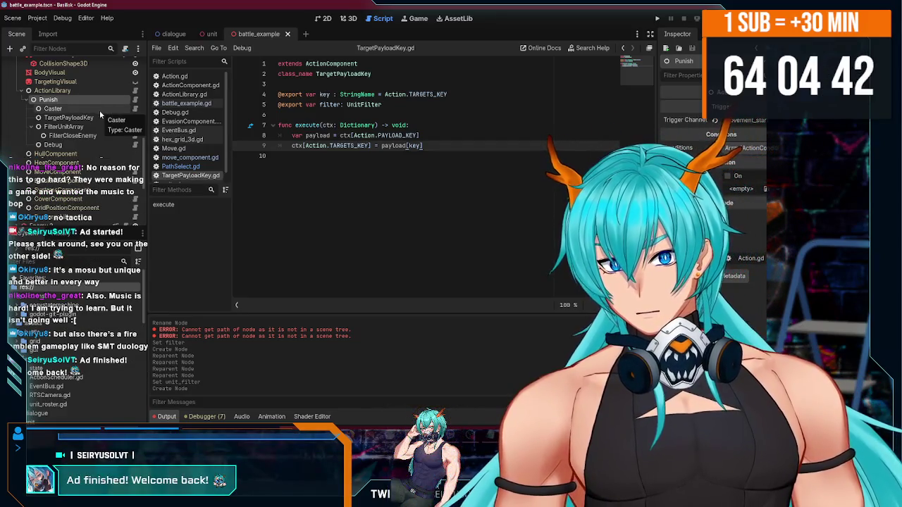
# - Assign Enemy 1 as the unit for the Caster node
pyautogui.click(99, 110)
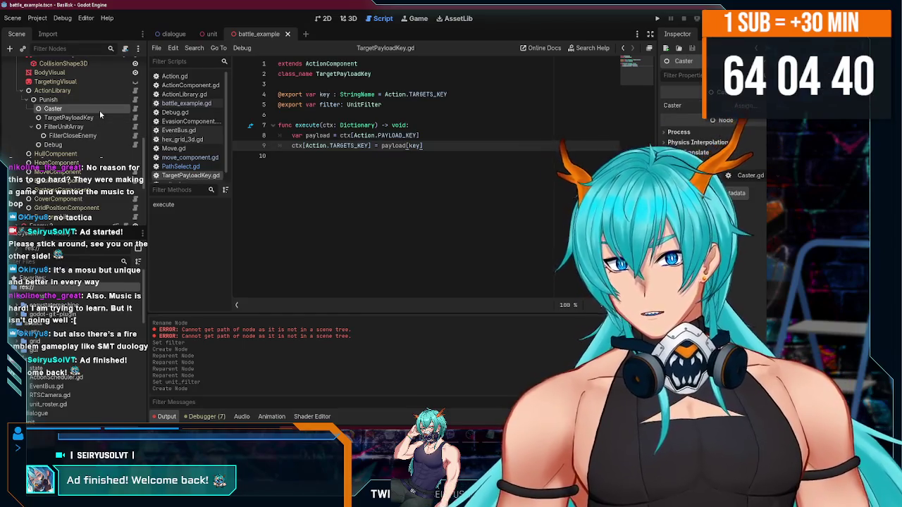
pyautogui.click(743, 105)
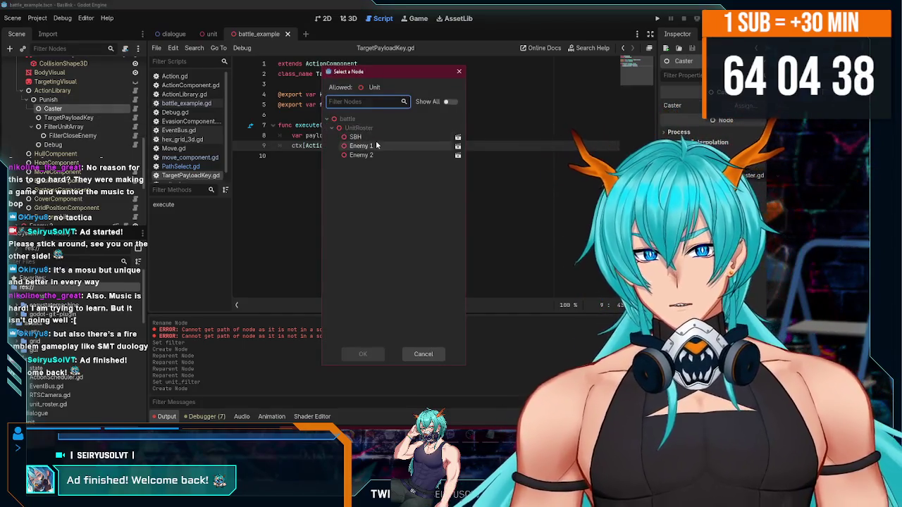
pyautogui.doubleClick(395, 146)
# - Review the TargetPayloadKey, FilterCloseEnemy, Punish and Debug nodes in the Inspector
pyautogui.scroll(3, 62, 150)
pyautogui.scroll(-4, 62, 150)
pyautogui.click(68, 117)
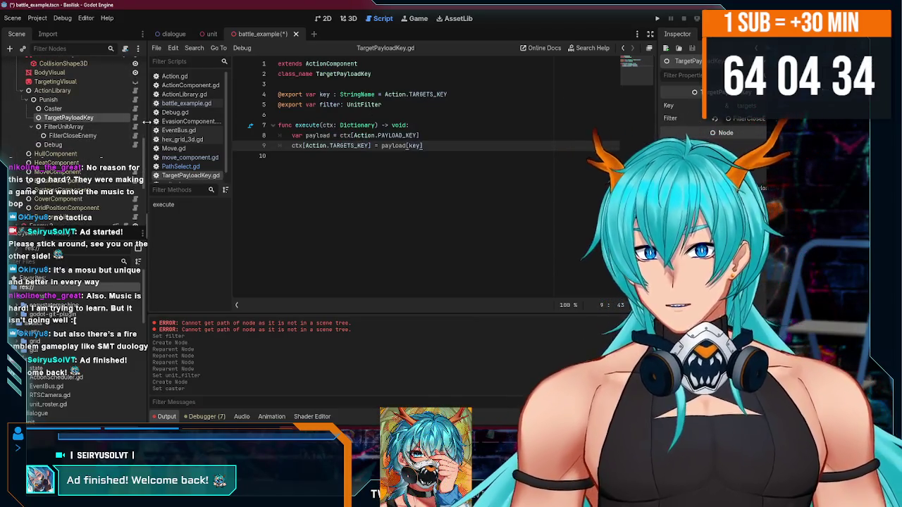
pyautogui.click(84, 131)
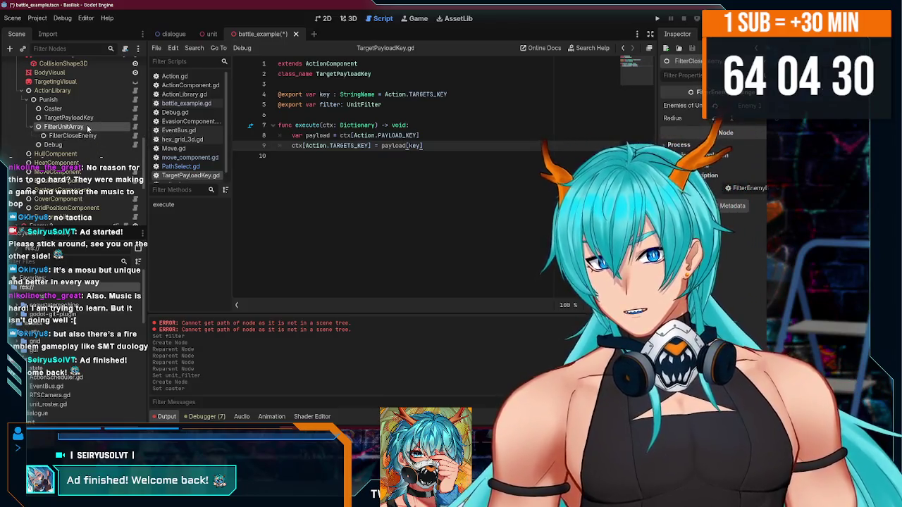
pyautogui.click(91, 100)
pyautogui.click(91, 144)
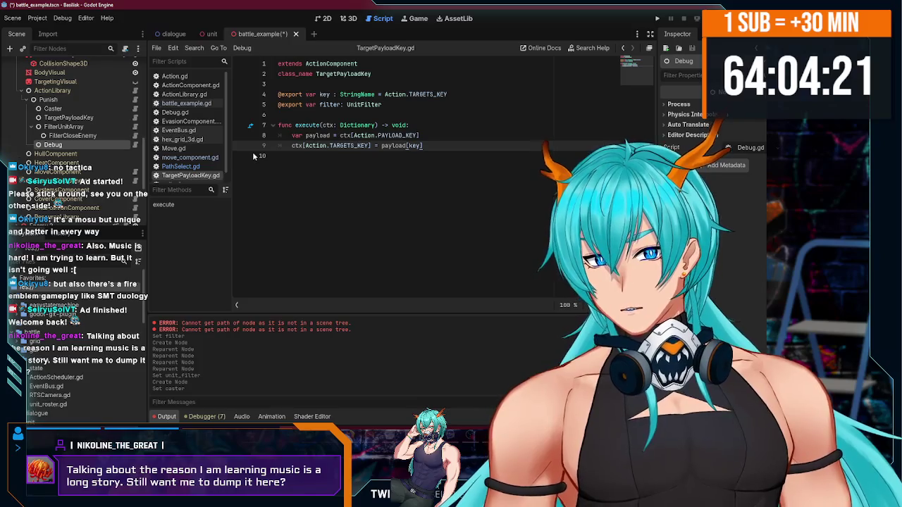
# - Remove the trailing empty line from TargetPayloadKey.gd and save the script
pyautogui.press('BackSpace')
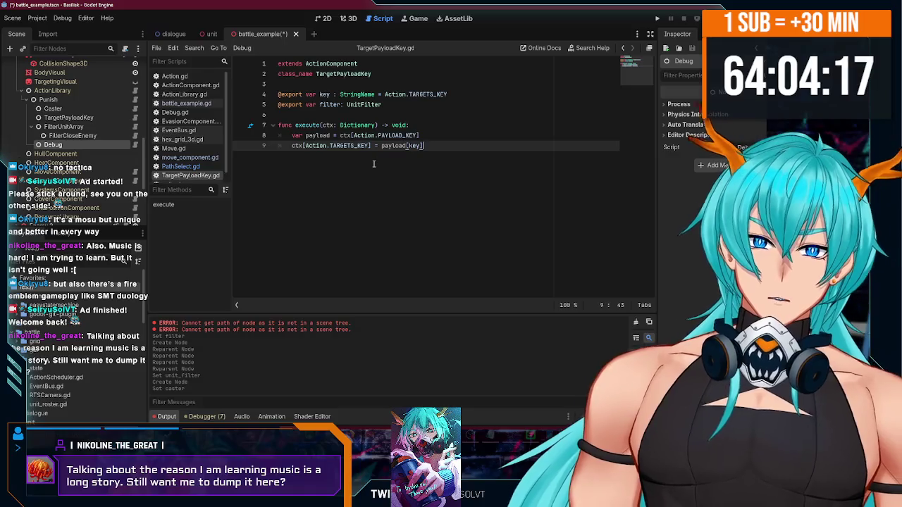
pyautogui.hotkey('ctrl', 's')
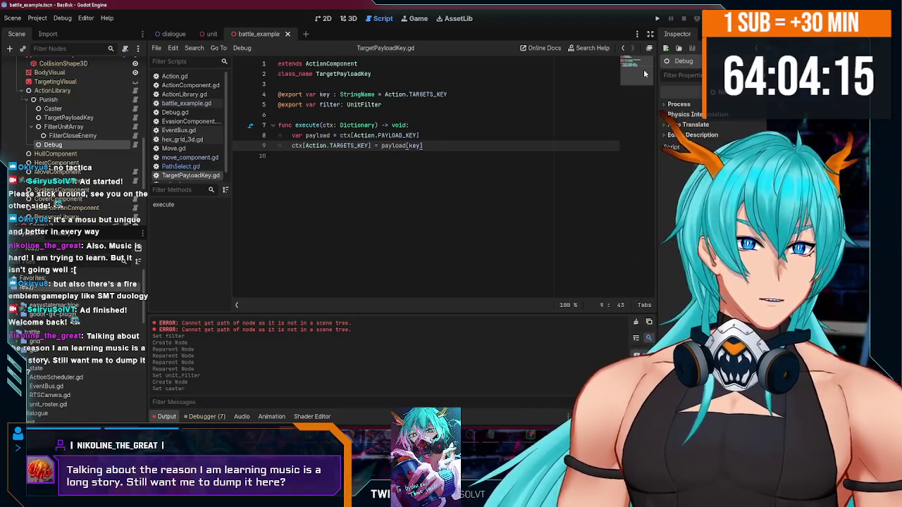
pyautogui.click(495, 158)
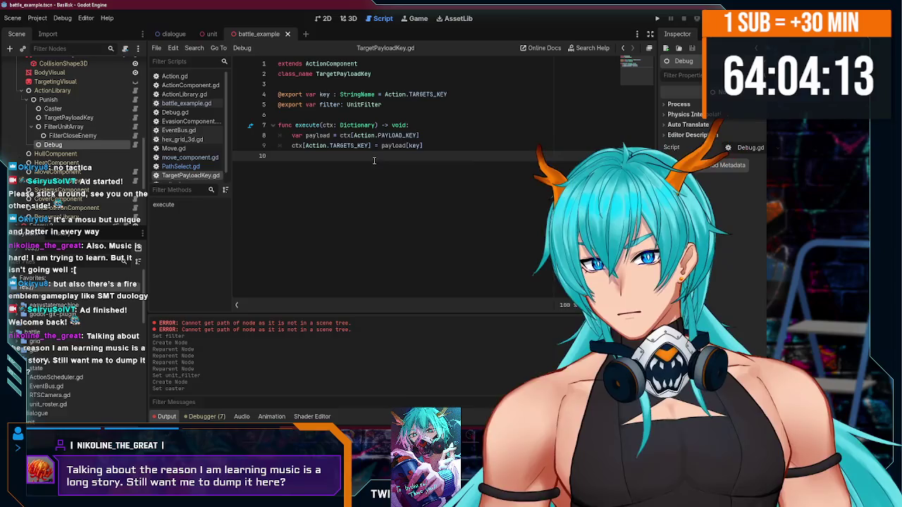
# - Open FilterCloseEnemy's script, FilterEnemyByRange.gd, from the Scene dock
pyautogui.click(90, 127)
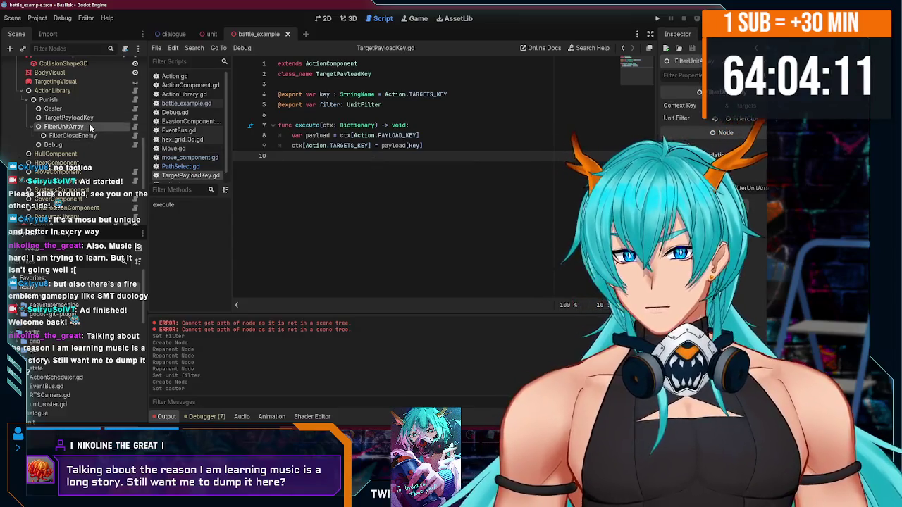
pyautogui.click(91, 129)
pyautogui.click(96, 138)
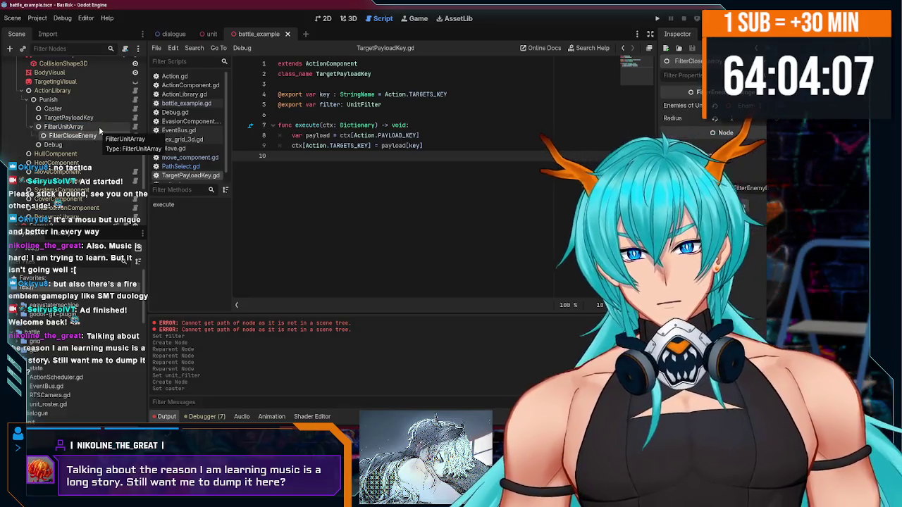
pyautogui.click(101, 136)
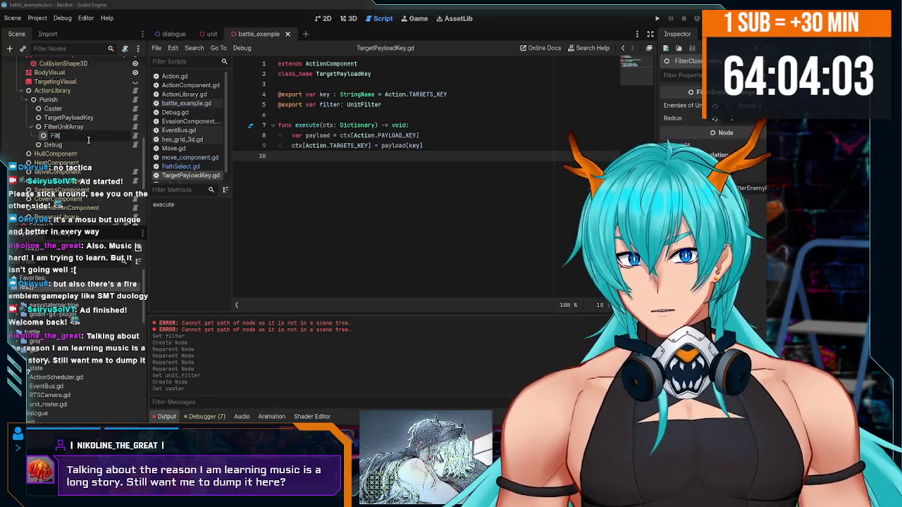
pyautogui.click(135, 136)
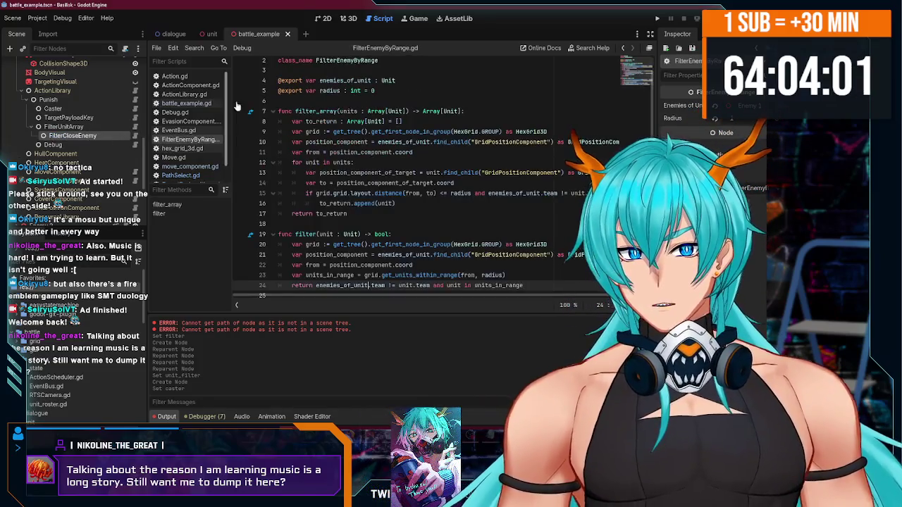
# - Rename the FilterCloseEnemy node to FilterEnemyByRange, matching its script's class_name
pyautogui.doubleClick(350, 60)
pyautogui.click(65, 135)
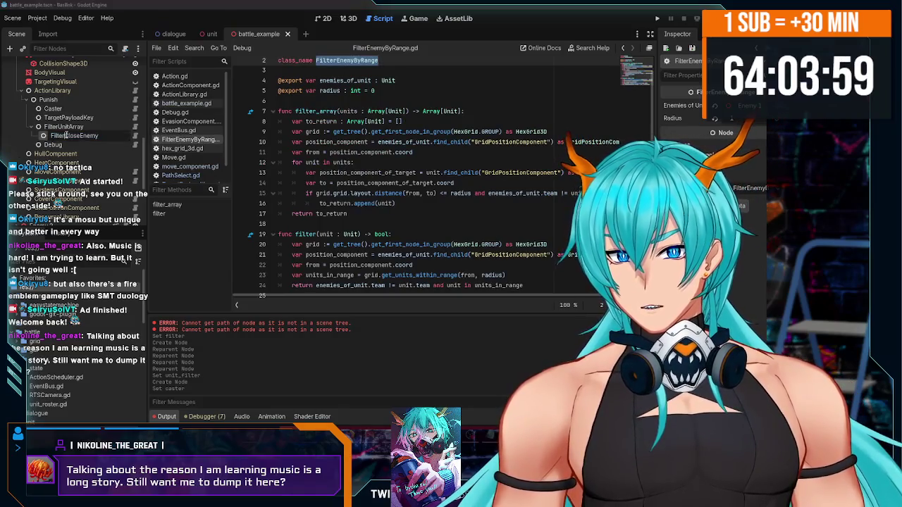
pyautogui.press('Return')
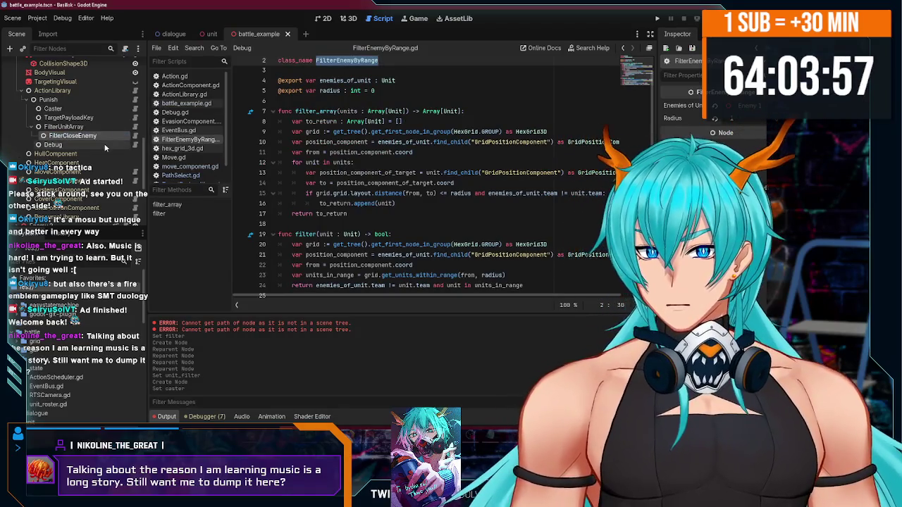
pyautogui.hotkey('ctrl', 'z')
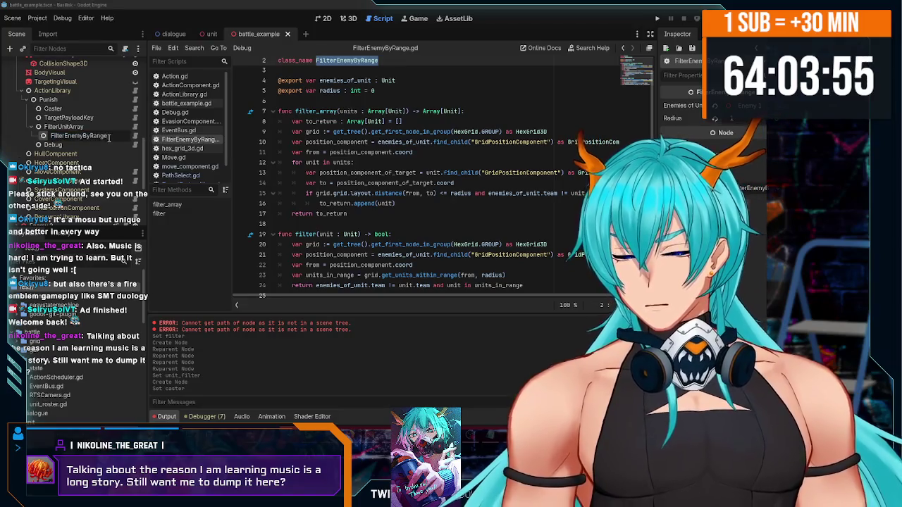
pyautogui.click(94, 122)
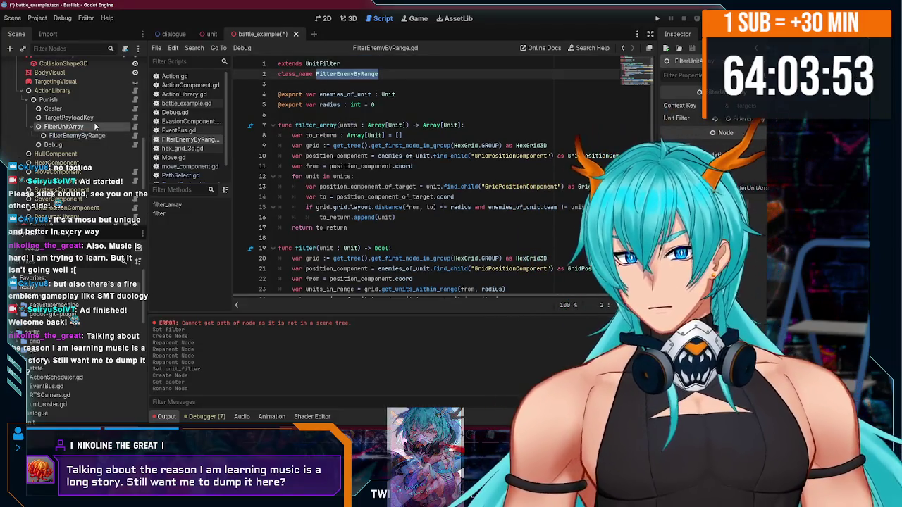
pyautogui.click(78, 135)
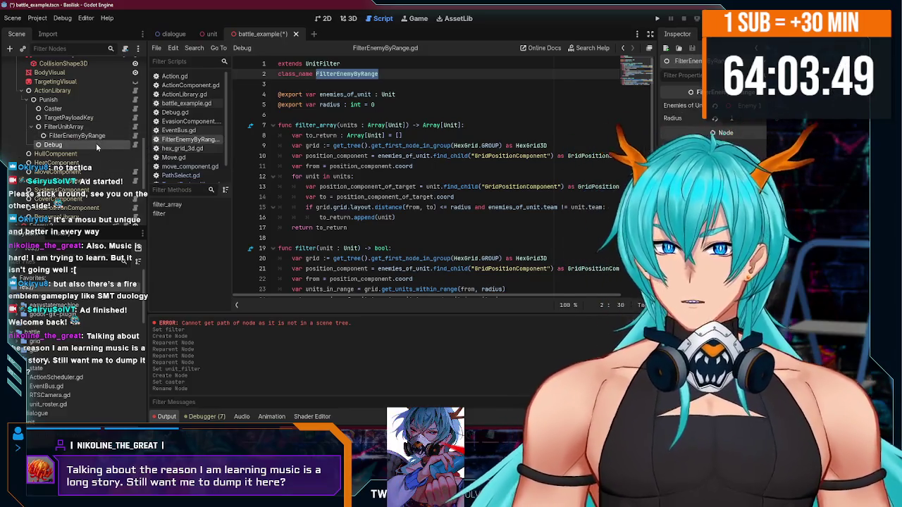
pyautogui.click(95, 143)
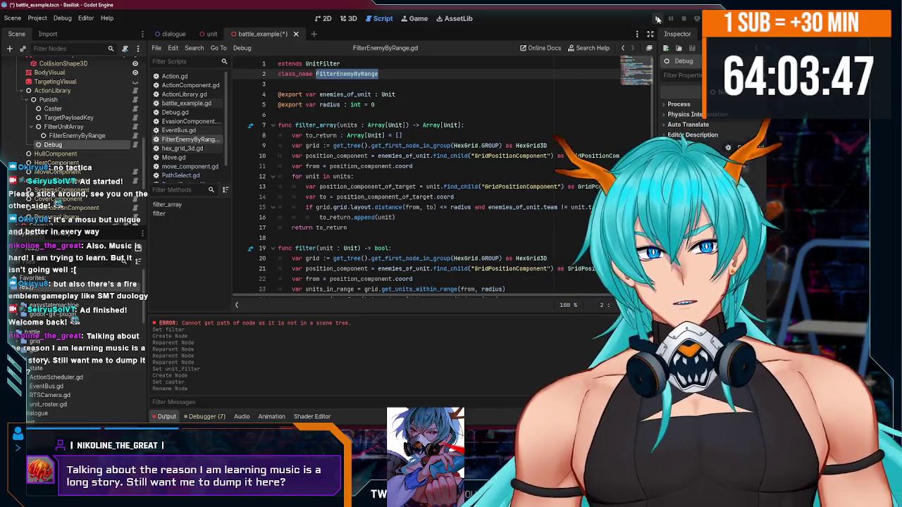
# - Run the project to test the Punish action, then return to the editor's reported error
pyautogui.click(657, 19)
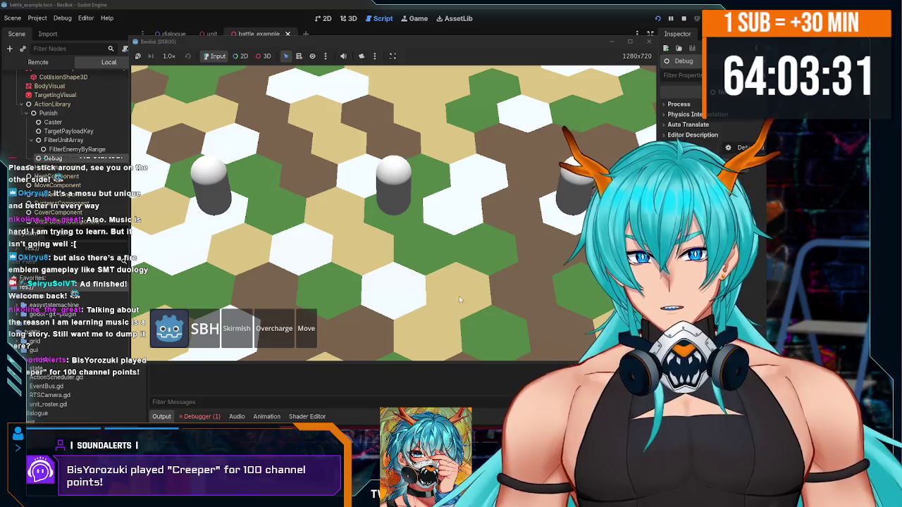
pyautogui.click(197, 417)
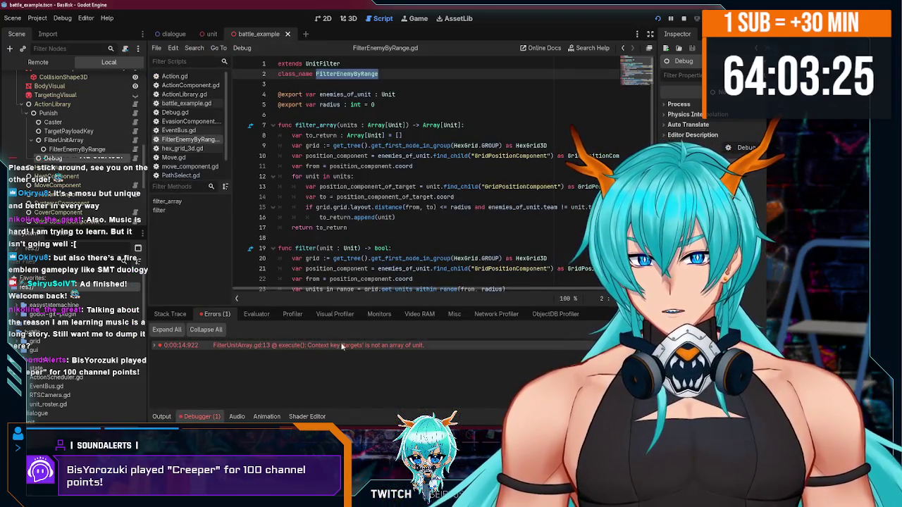
# - Jump to the 'targets' not-an-array-of-unit error at FilterUnitArray.gd line 13 and select FilterUnitArray
pyautogui.moveTo(350, 351)
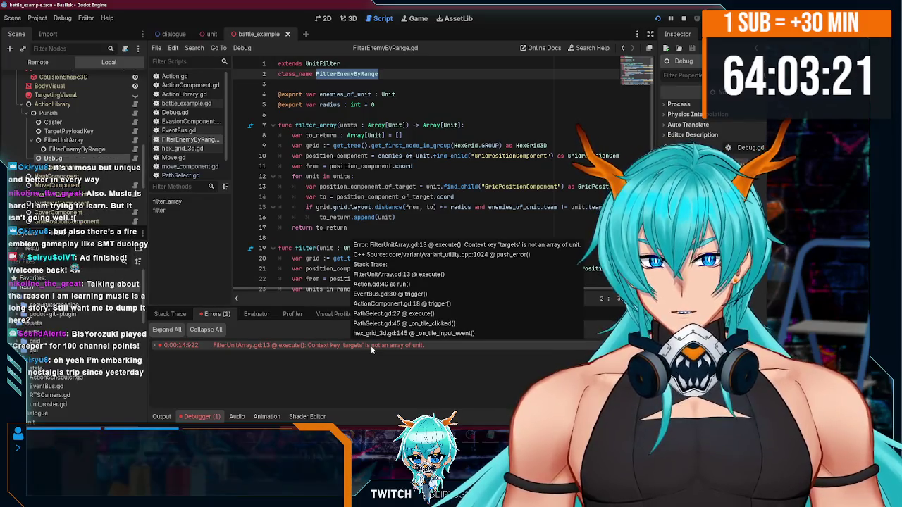
pyautogui.click(370, 346)
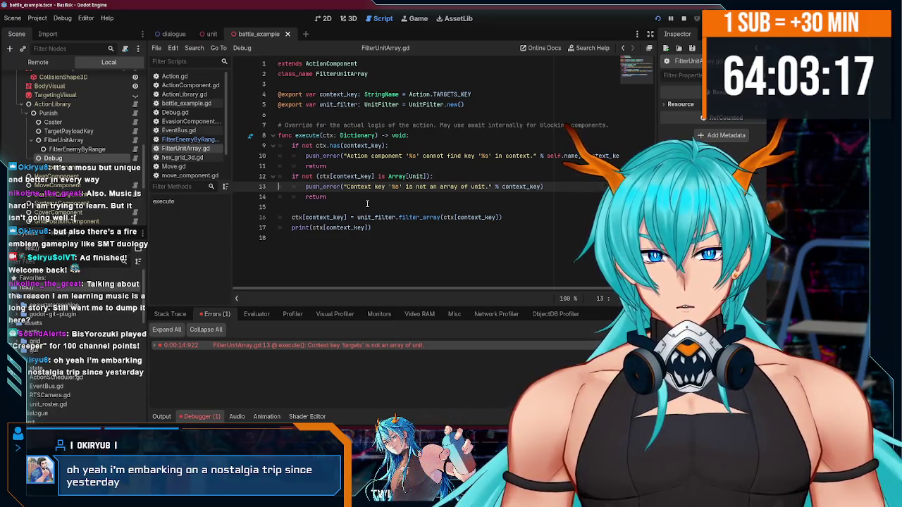
pyautogui.scroll(-1, 96, 130)
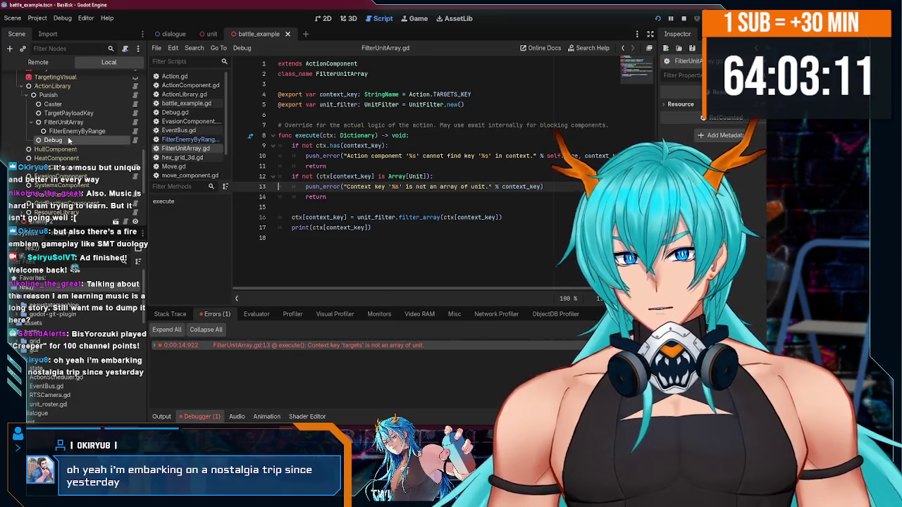
pyautogui.click(64, 123)
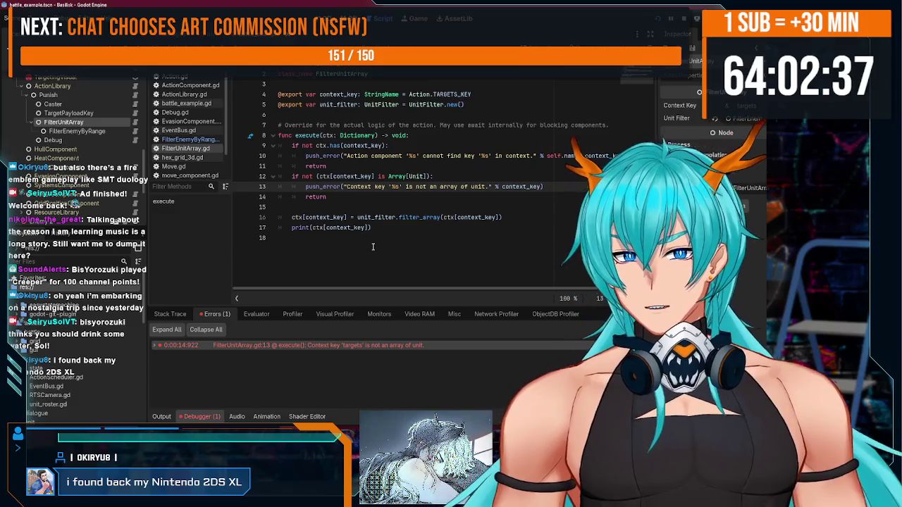
# - Open TargetPayloadKey.gd and show the Output log listing the Debug context with target unit SBH
pyautogui.click(374, 244)
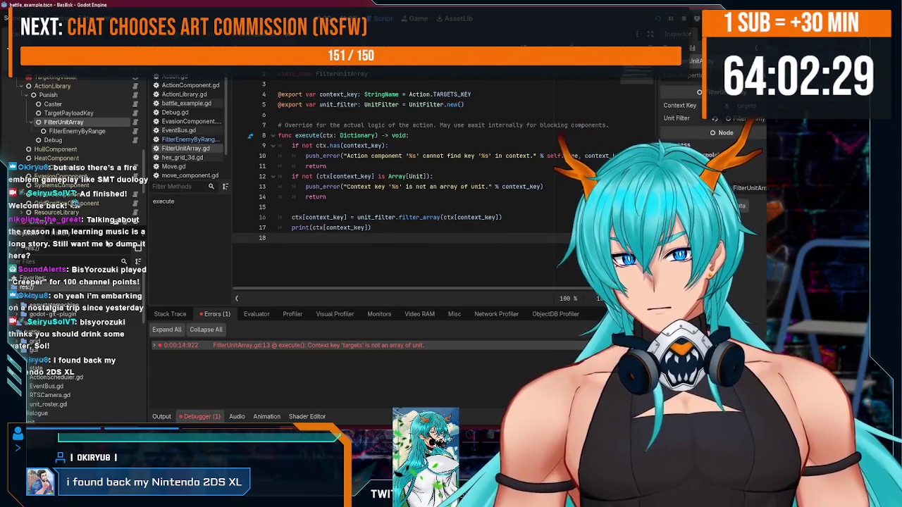
pyautogui.scroll(1, 85, 127)
pyautogui.click(135, 131)
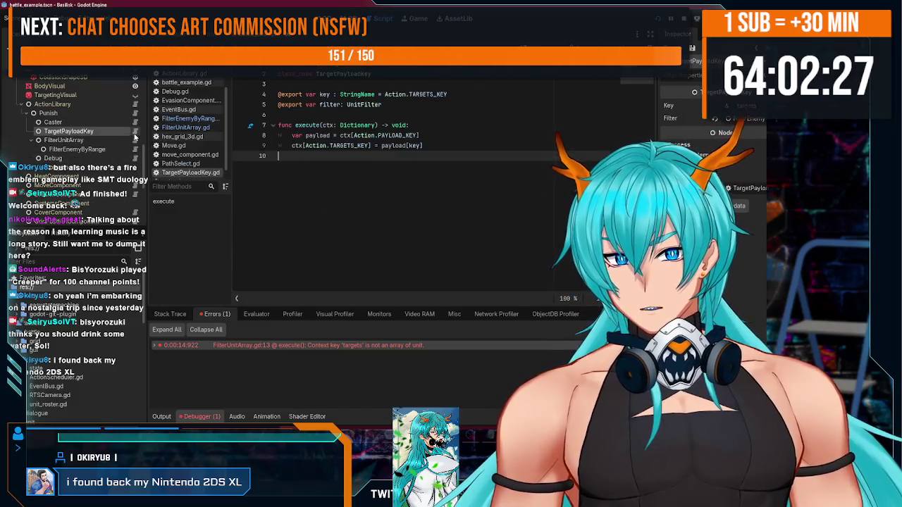
pyautogui.click(329, 159)
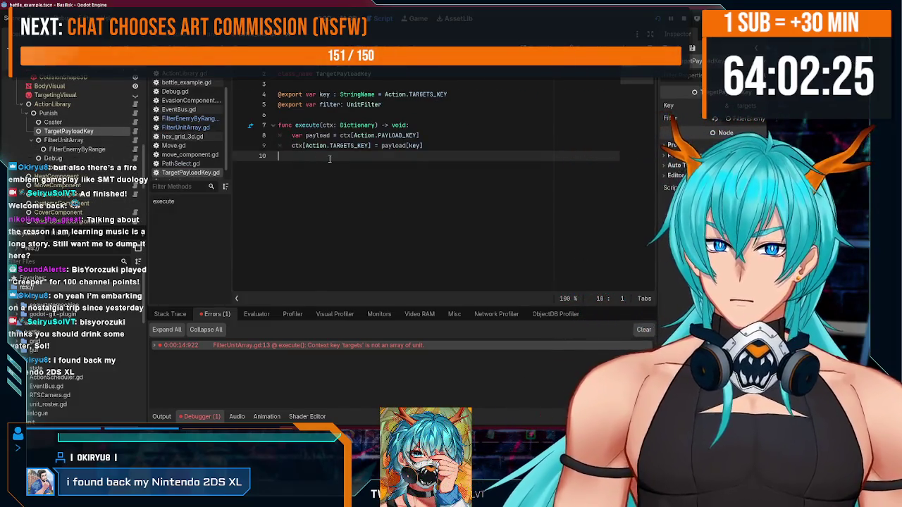
pyautogui.press('Left')
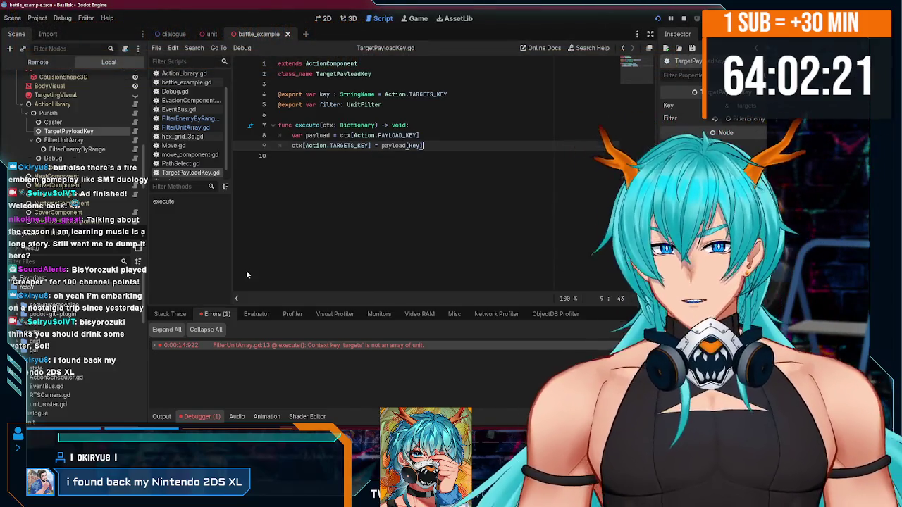
pyautogui.click(162, 416)
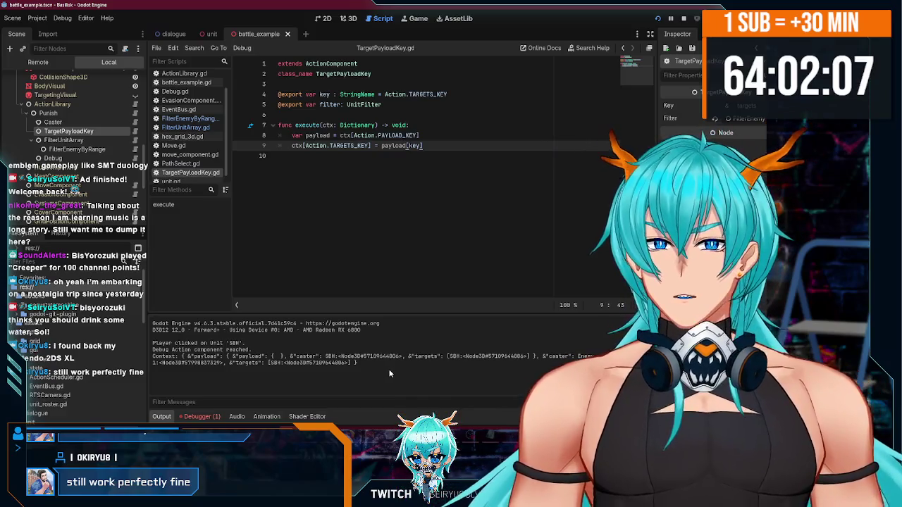
# - Open FilterUnitArray.gd and place the caret on line 12's ctx[context_key] Array[Unit] check
pyautogui.click(96, 141)
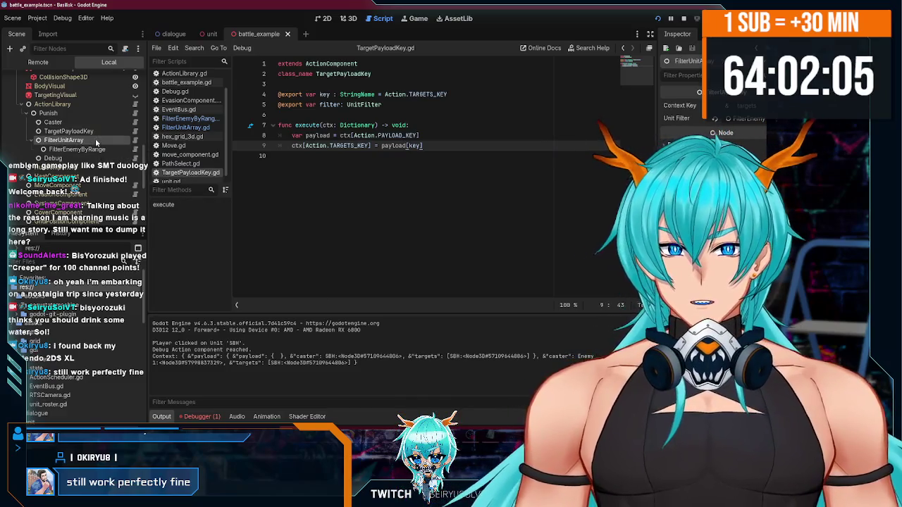
pyautogui.click(134, 142)
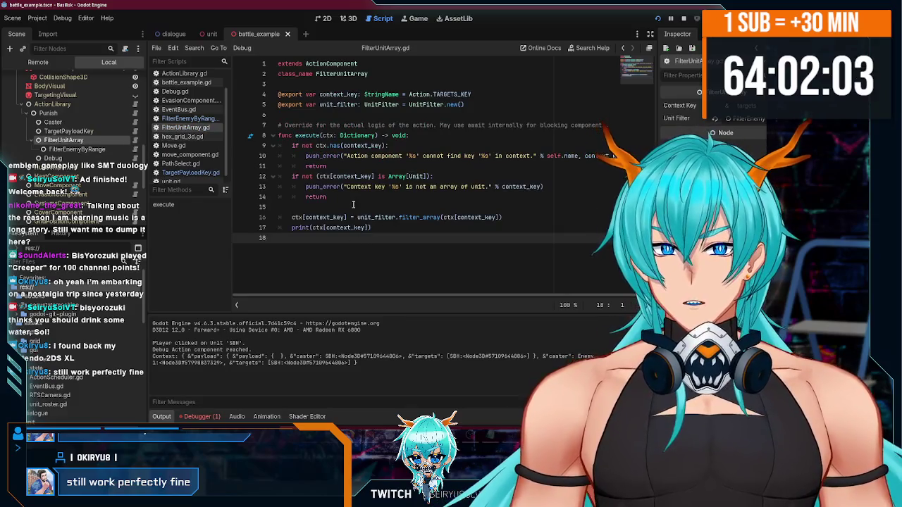
pyautogui.moveTo(317, 177); pyautogui.dragTo(373, 177)
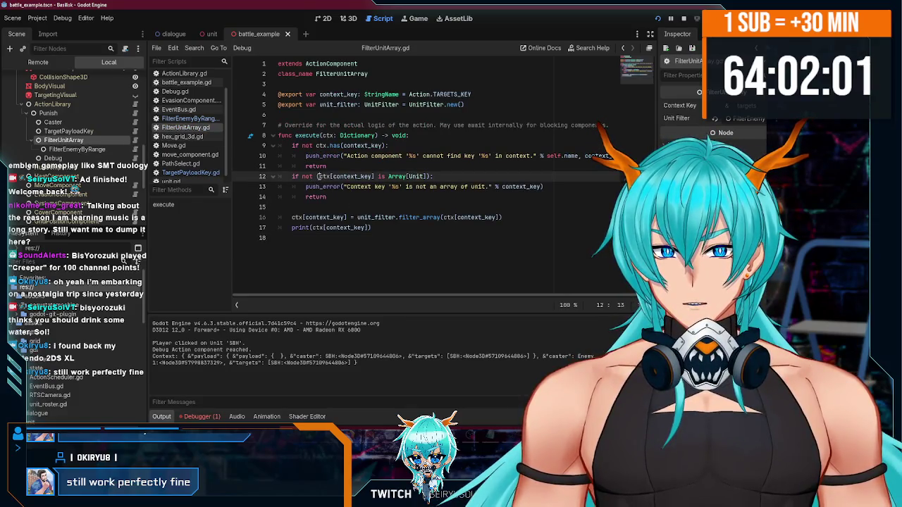
pyautogui.click(374, 177)
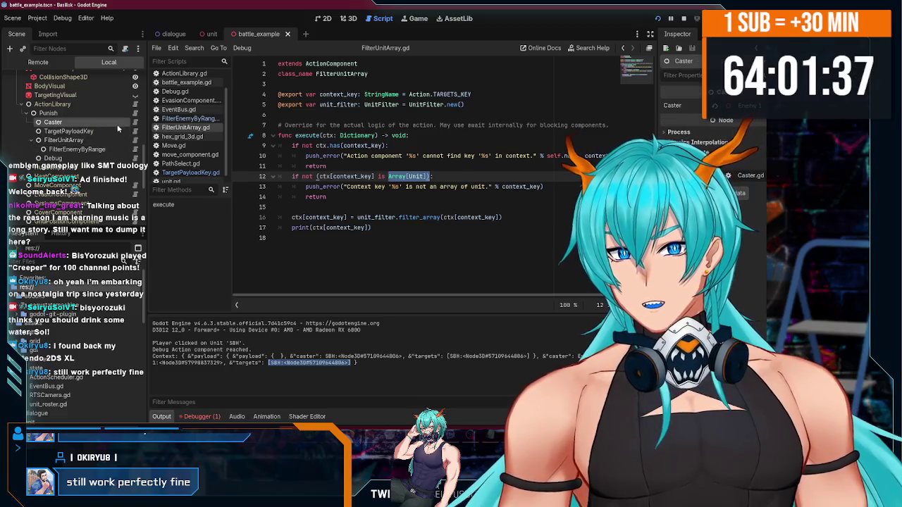
# - Commit the TargetPayloadKey node's Key property value, then review the Debugger errors and Output log
pyautogui.click(135, 131)
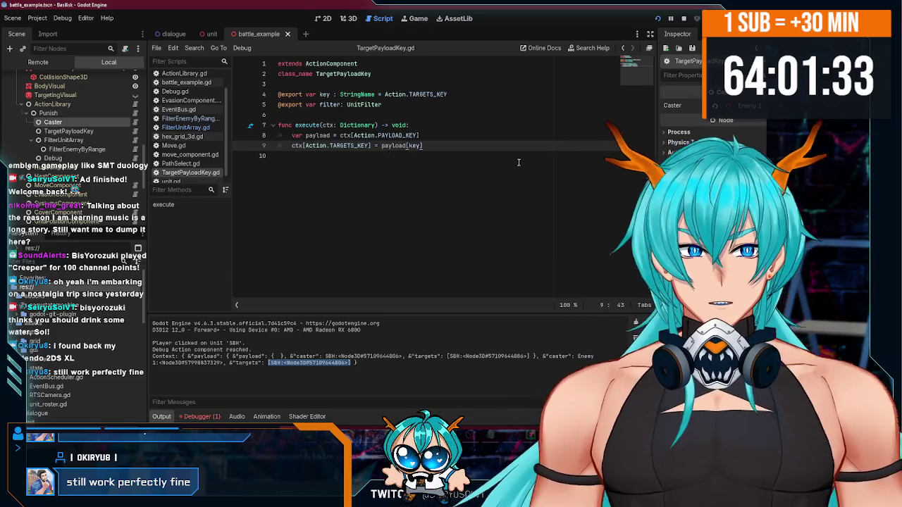
pyautogui.click(76, 132)
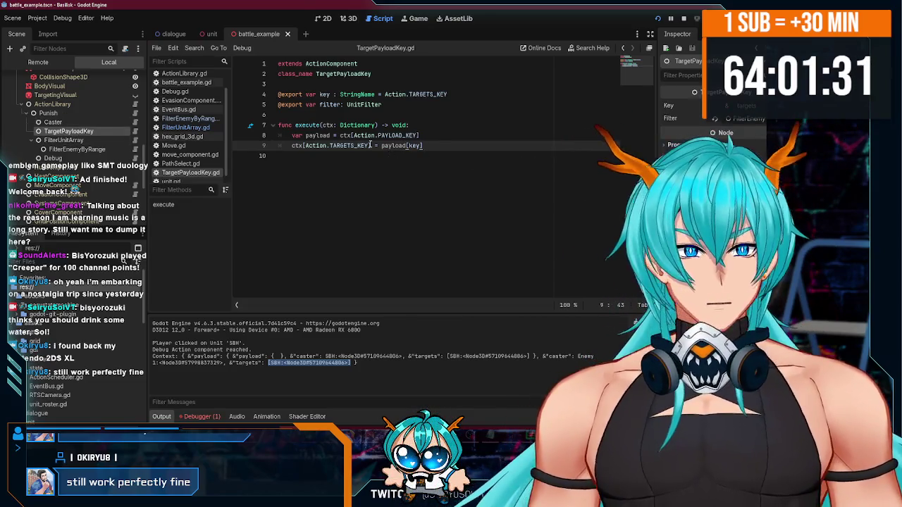
pyautogui.press('Return')
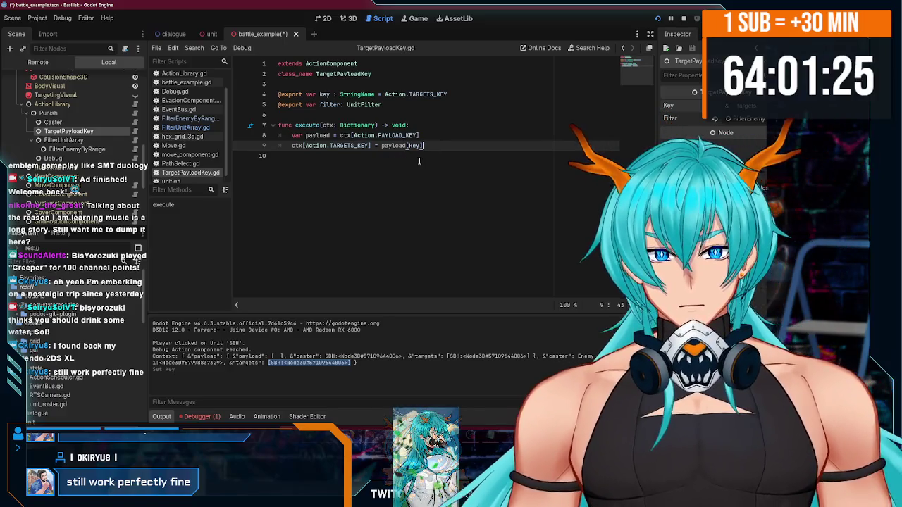
pyautogui.click(185, 415)
pyautogui.click(161, 417)
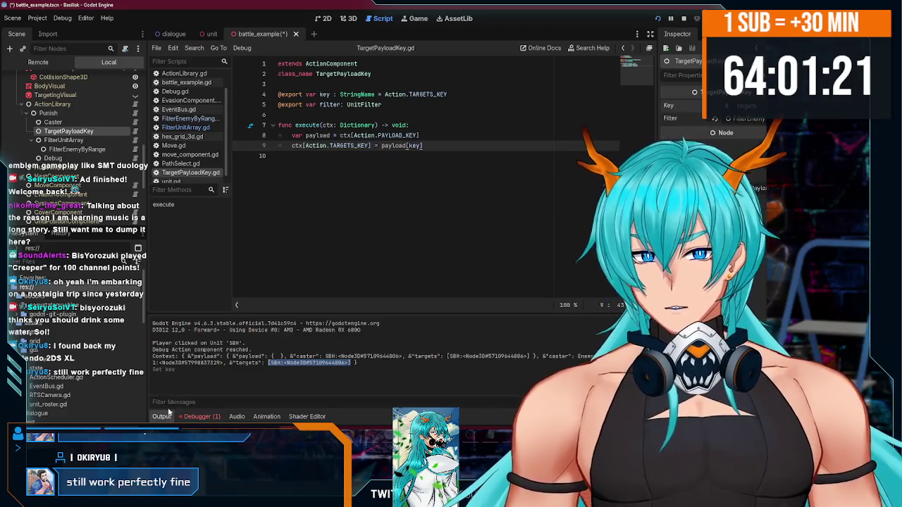
pyautogui.click(387, 358)
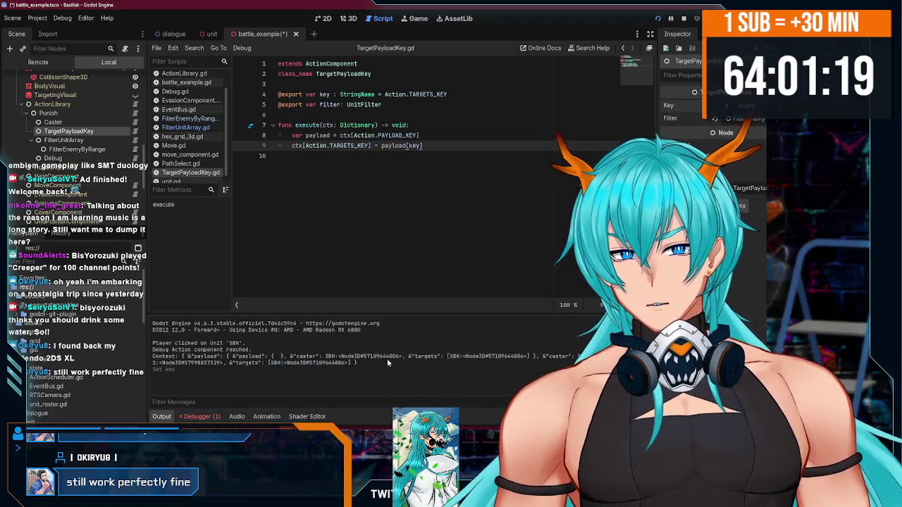
# - Inspect the FilterUnitArray, TargetPayloadKey and Debug nodes, then review TargetPayloadKey.gd around line 10
pyautogui.click(65, 140)
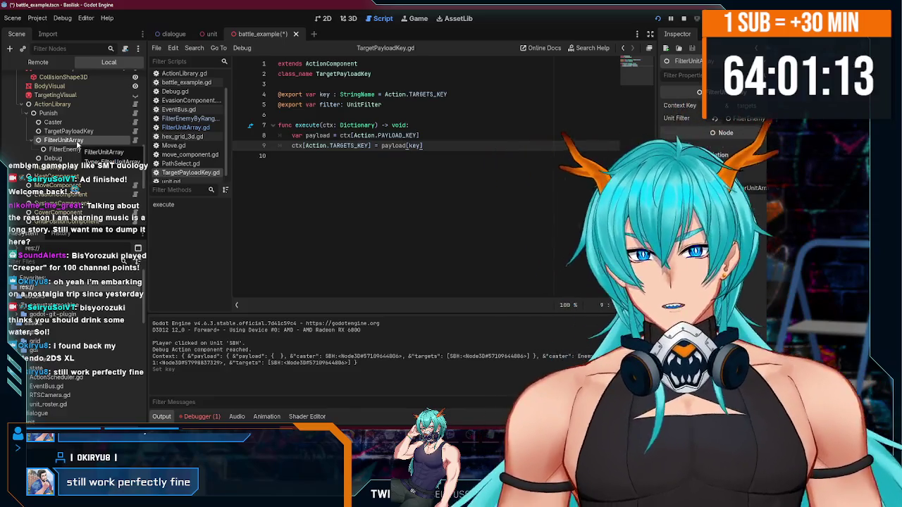
pyautogui.click(71, 131)
pyautogui.scroll(-2, 86, 145)
pyautogui.click(85, 122)
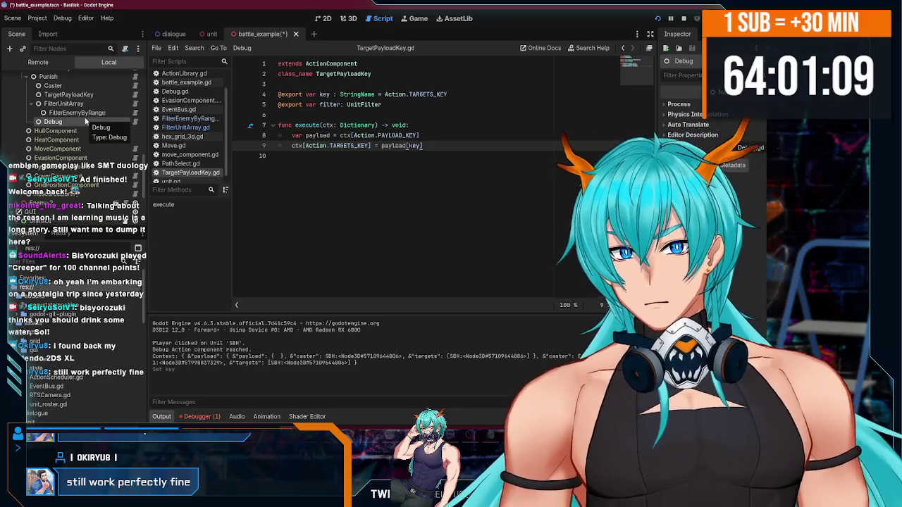
pyautogui.scroll(1, 71, 128)
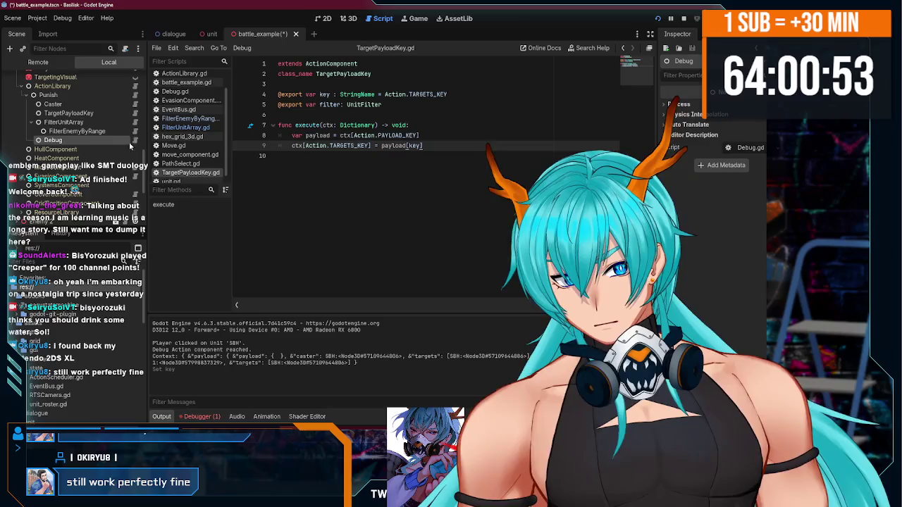
pyautogui.click(368, 153)
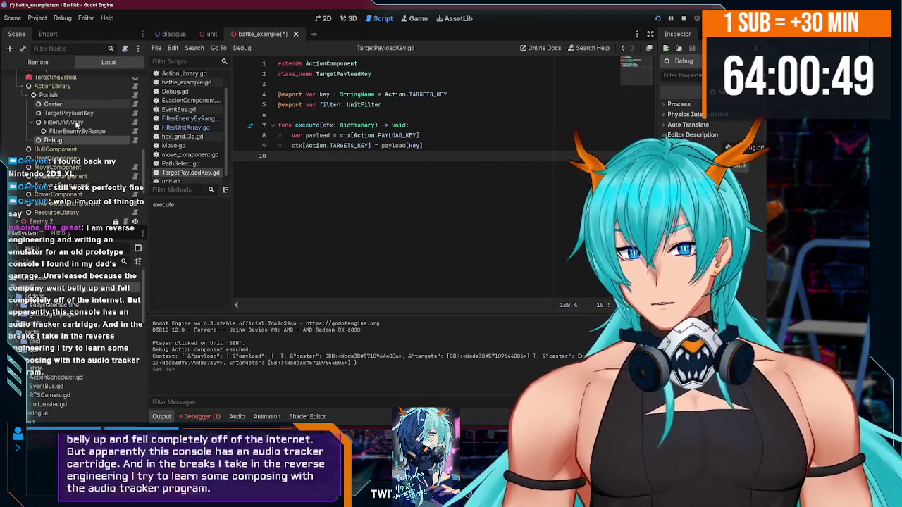
pyautogui.scroll(-3, 75, 134)
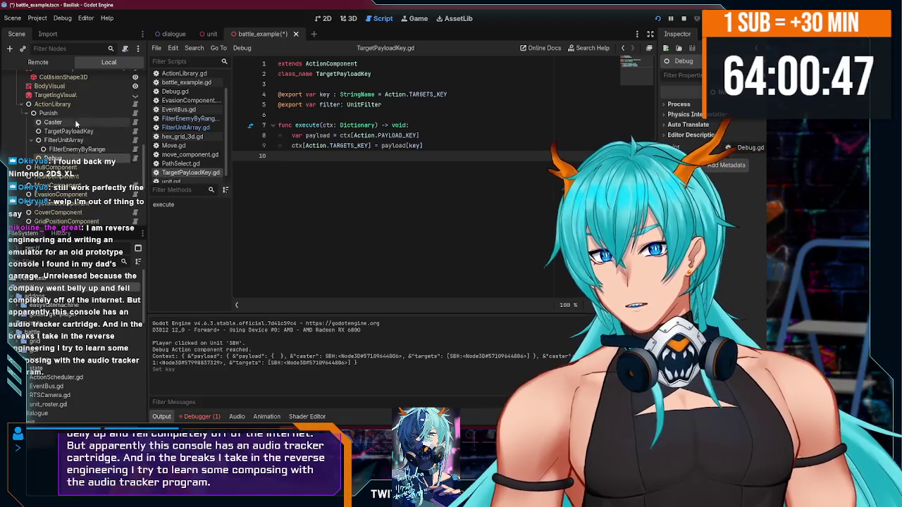
pyautogui.scroll(3, 76, 124)
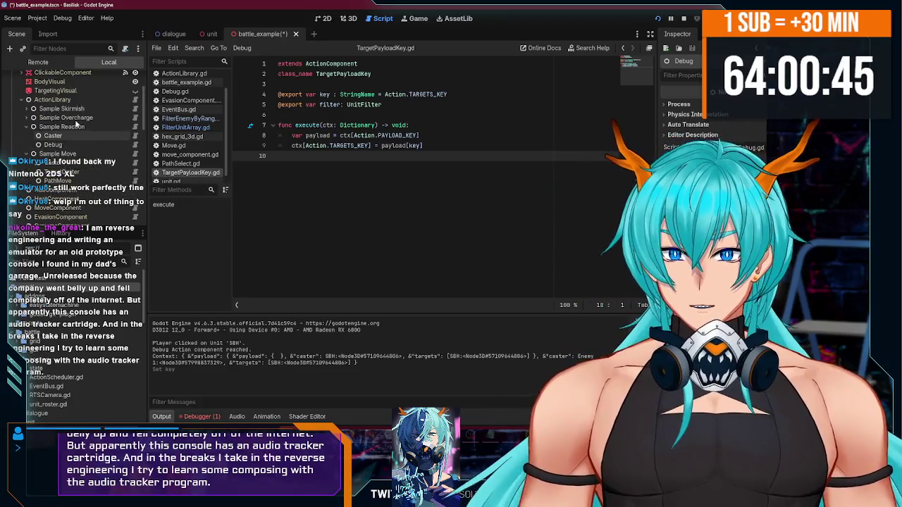
pyautogui.scroll(3, 76, 124)
pyautogui.scroll(-5, 77, 134)
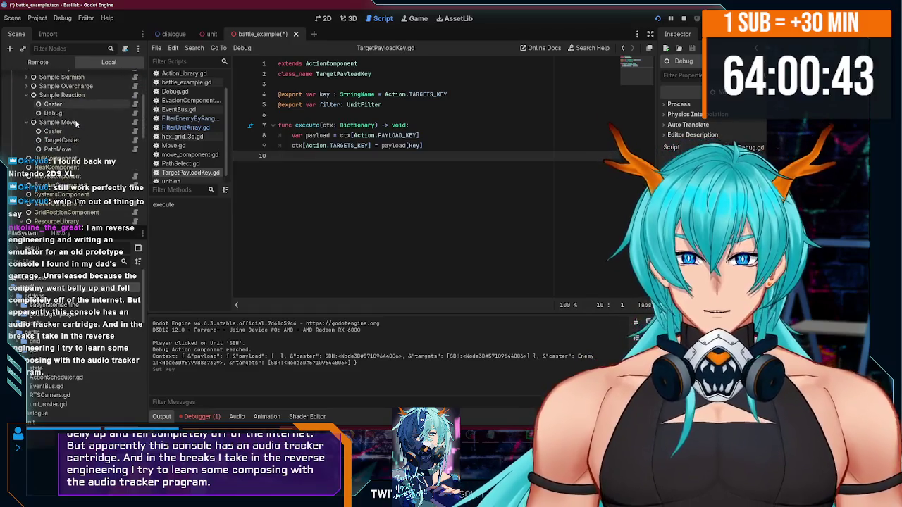
pyautogui.scroll(-2, 97, 171)
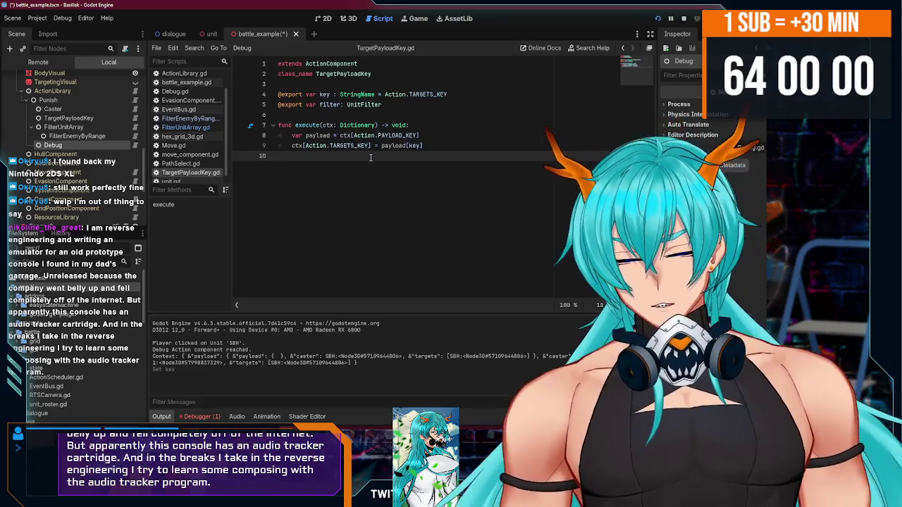
# - Delete empty line 10, save the battle scene, and stop the running game test
pyautogui.press('BackSpace')
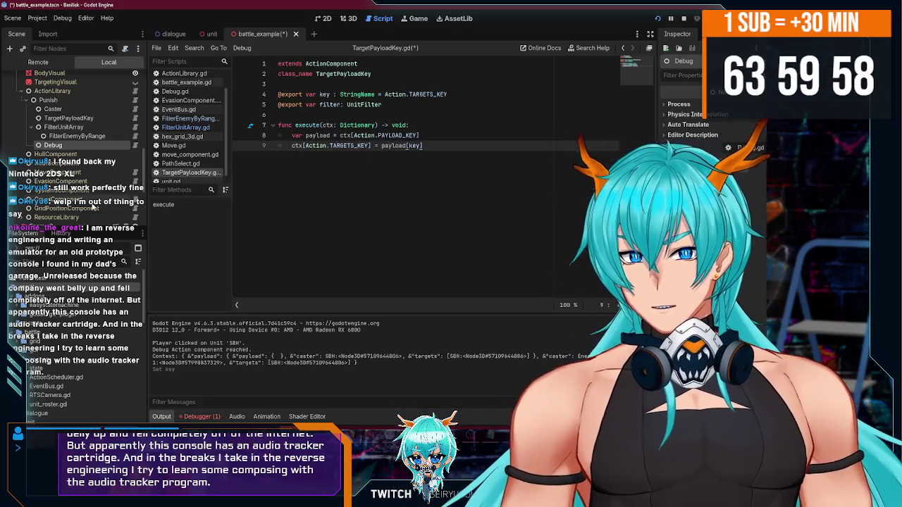
pyautogui.click(658, 22)
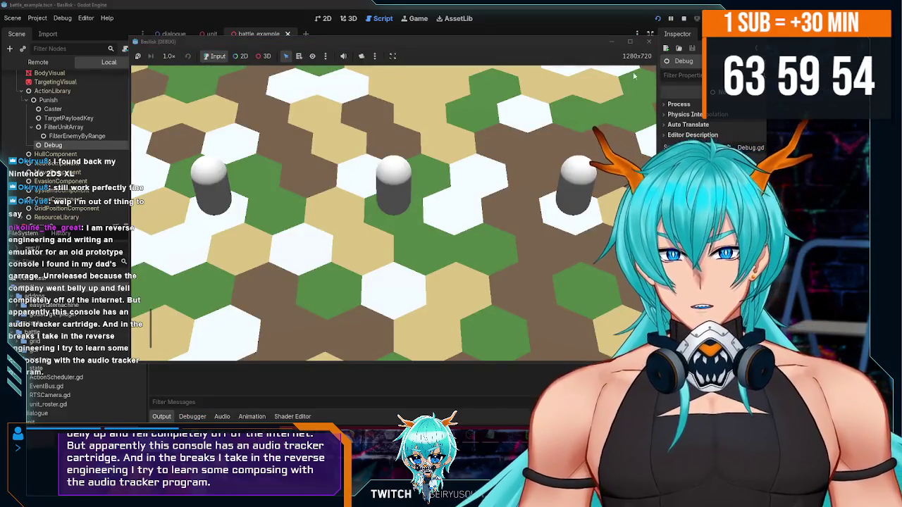
pyautogui.click(648, 41)
pyautogui.click(465, 161)
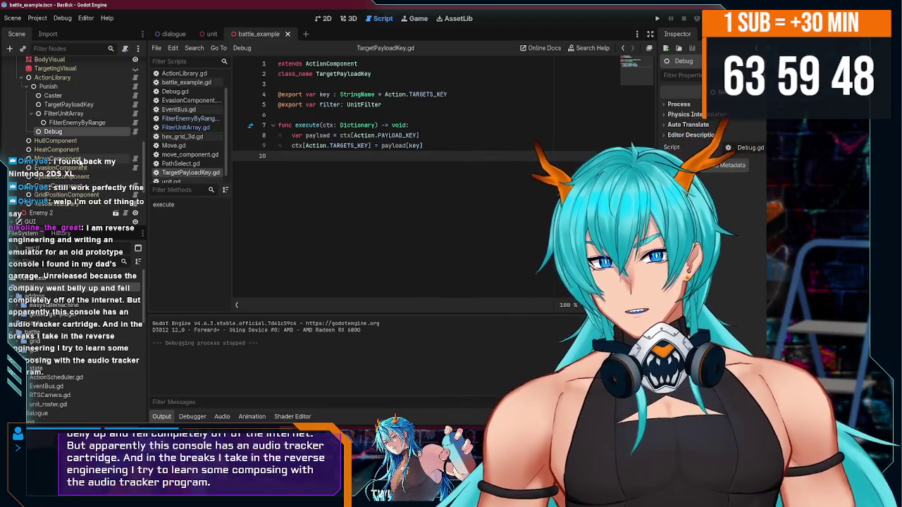
pyautogui.scroll(-3, 71, 141)
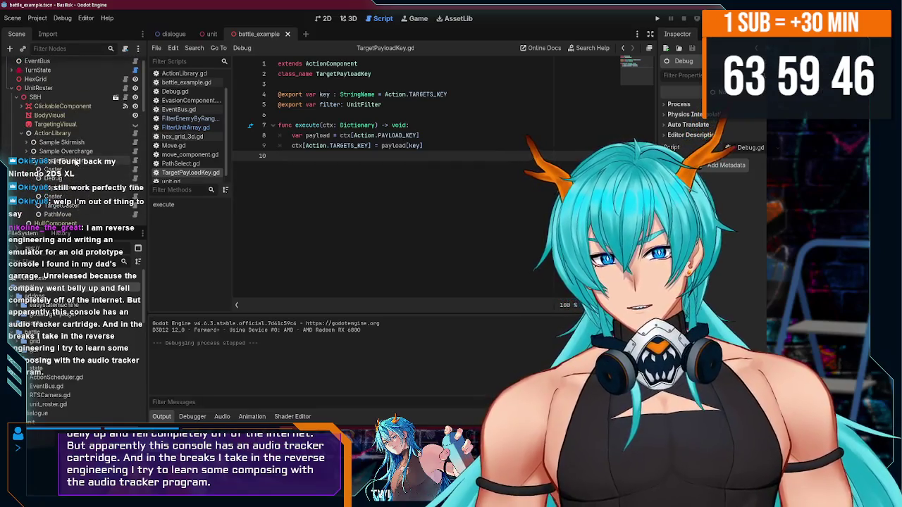
# - Find Punish in the Scene dock, inspect FilterEnemyByRange and Debug, then open FilterUnitArray.gd
pyautogui.scroll(2, 77, 154)
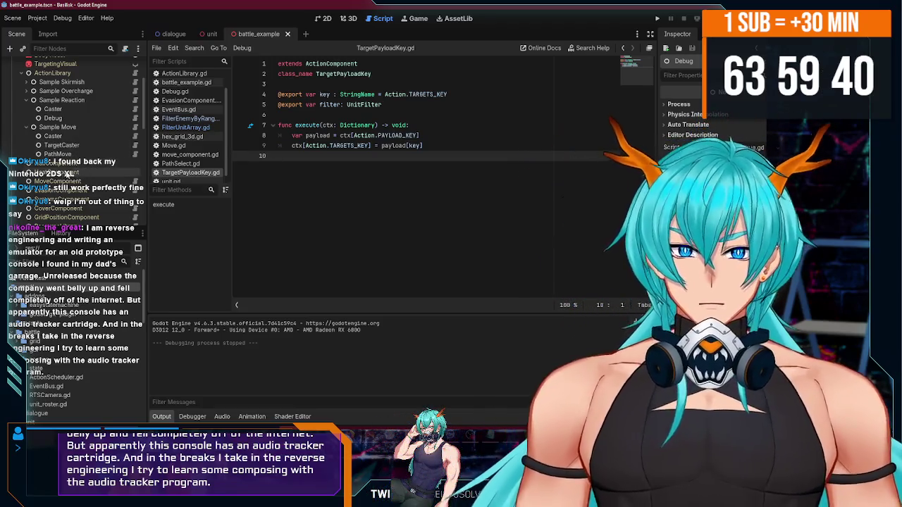
pyautogui.scroll(1, 90, 163)
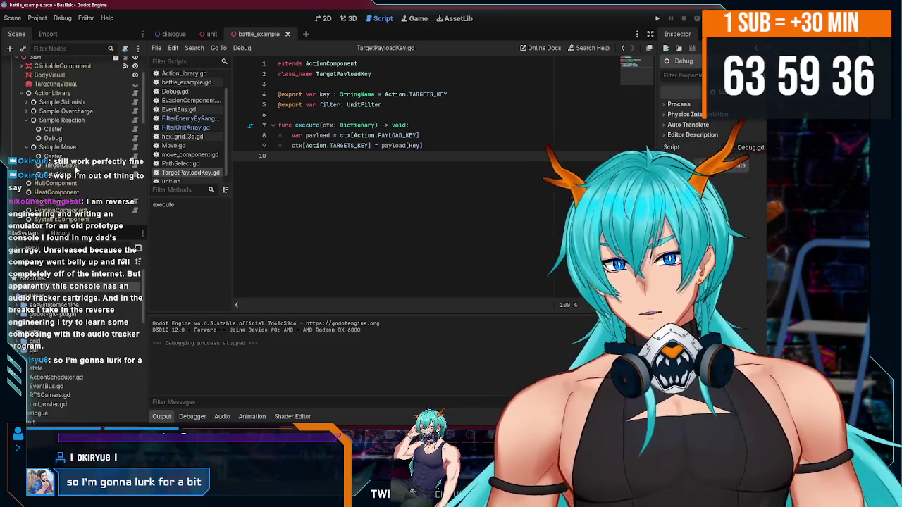
pyautogui.scroll(-2, 84, 155)
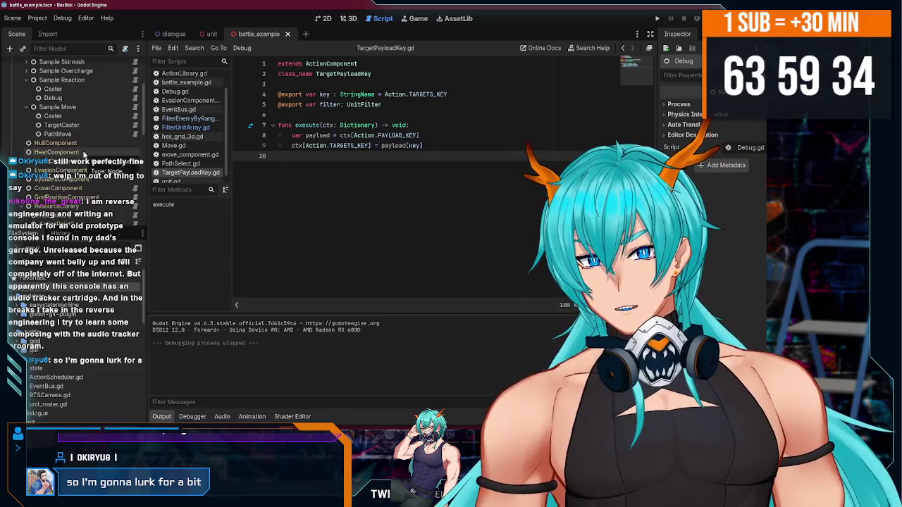
pyautogui.scroll(3, 84, 155)
pyautogui.scroll(3, 79, 169)
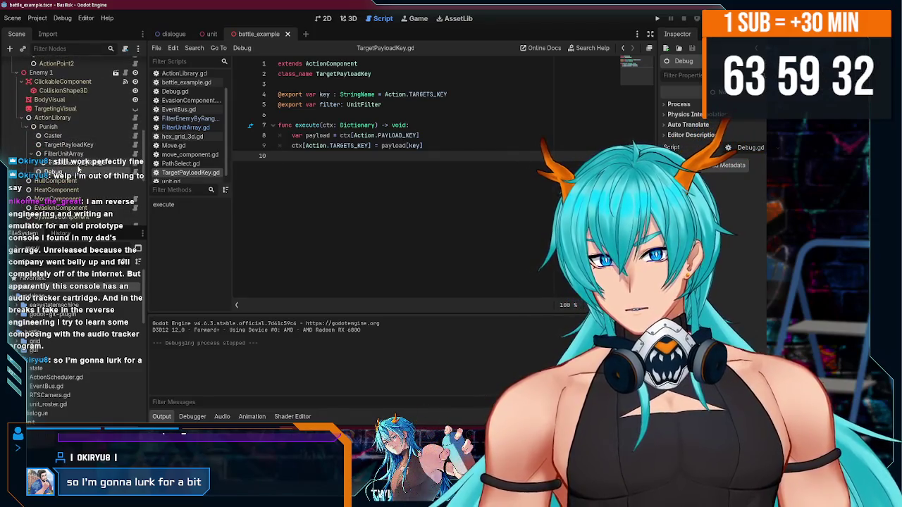
pyautogui.scroll(2, 79, 169)
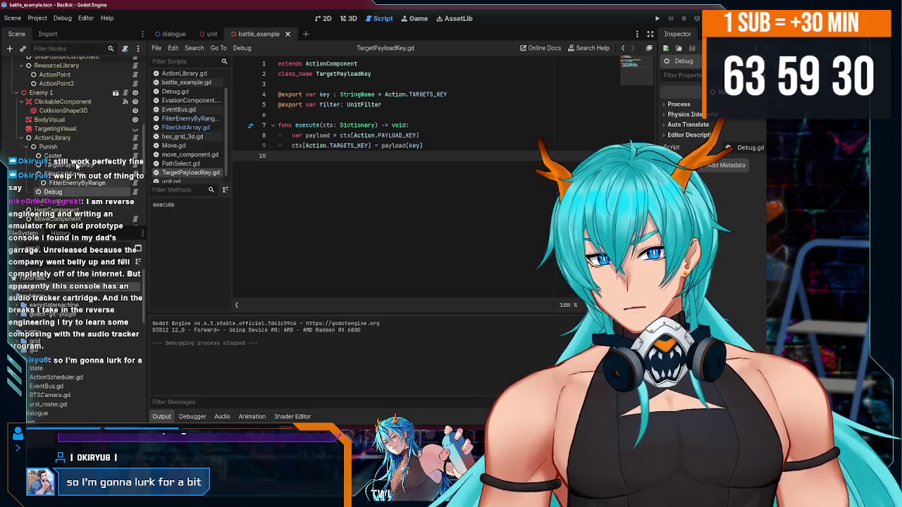
pyautogui.scroll(-5, 79, 159)
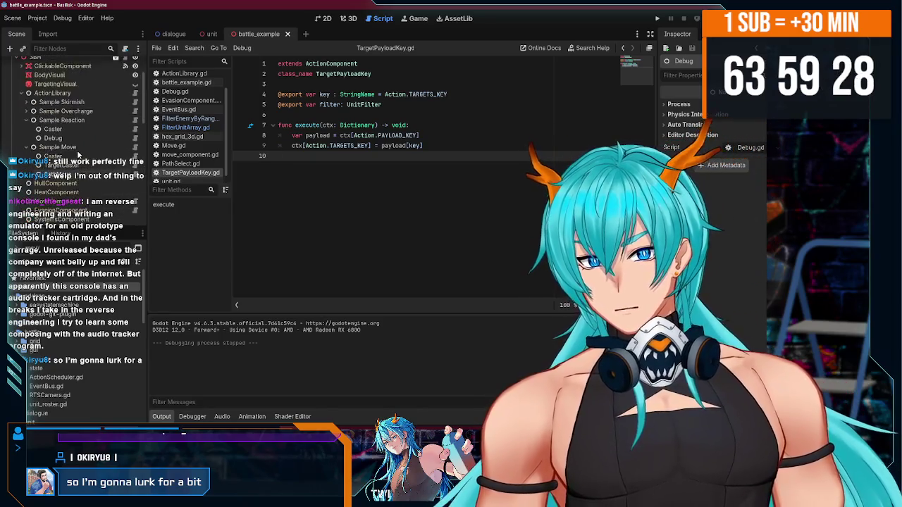
pyautogui.scroll(5, 79, 154)
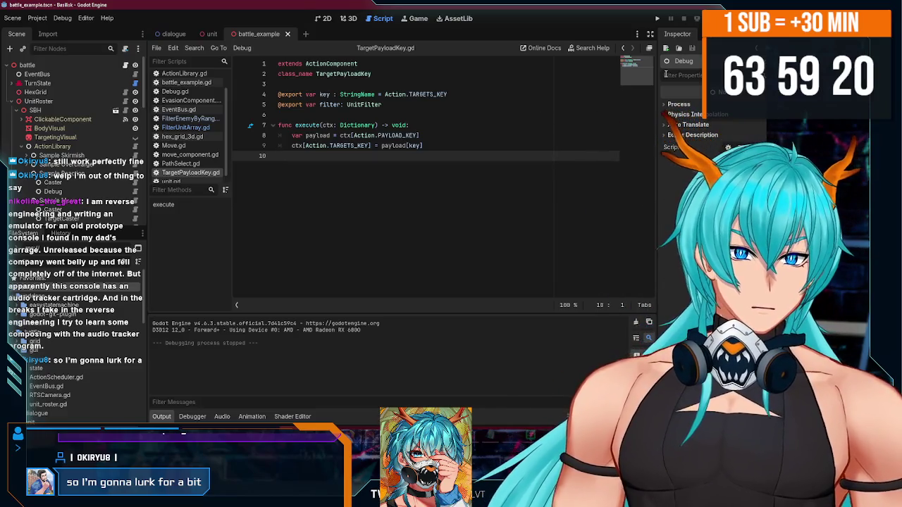
pyautogui.scroll(-3, 50, 143)
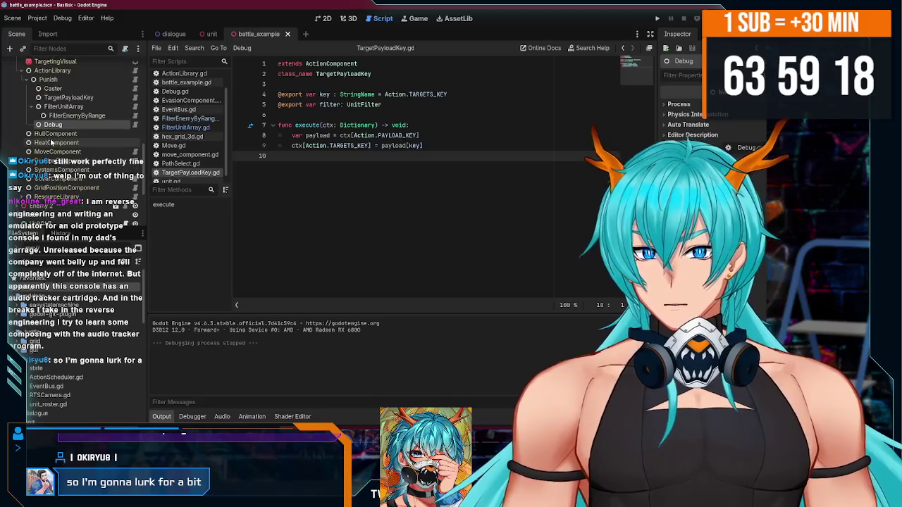
pyautogui.click(77, 115)
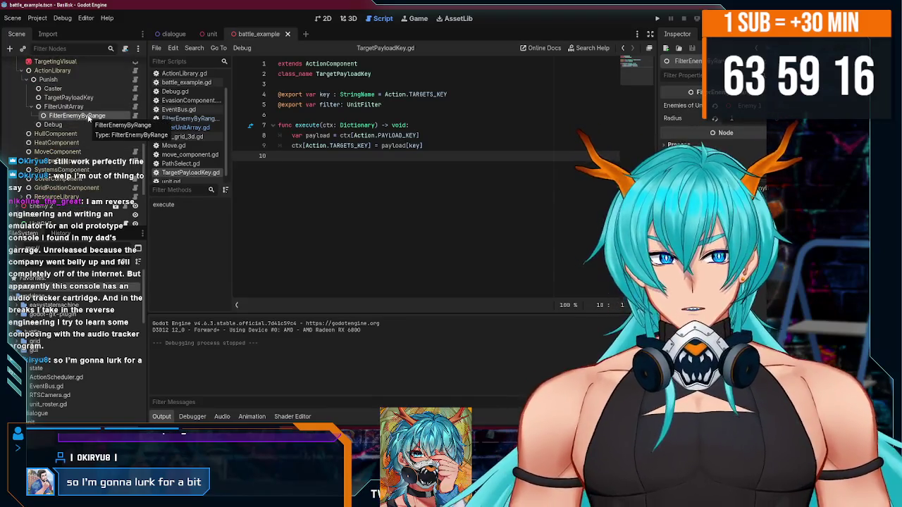
pyautogui.click(81, 124)
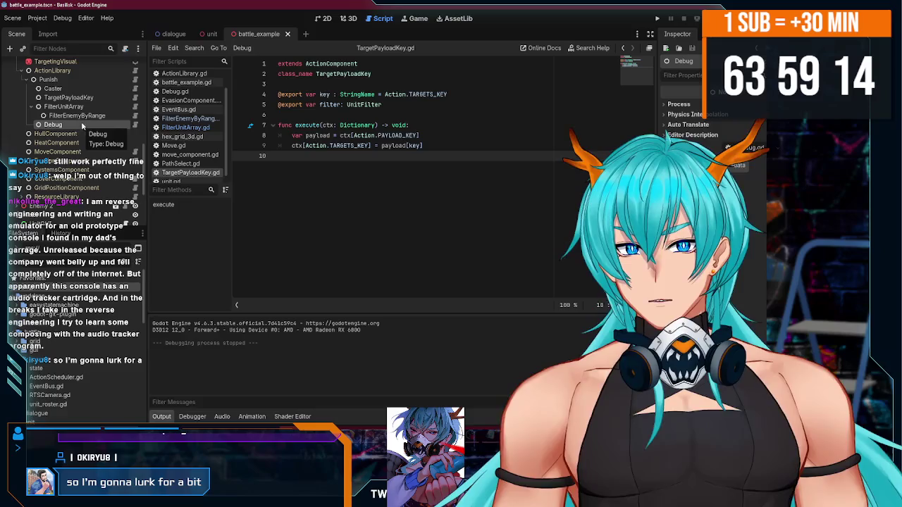
pyautogui.click(136, 106)
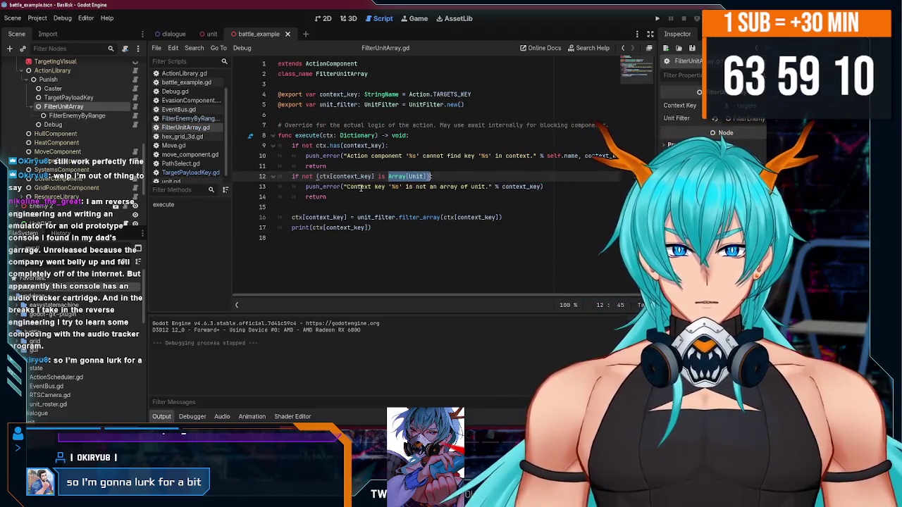
# - Add print(ctx[context_key]) as the first line of FilterUnitArray's execute function
pyautogui.click(416, 137)
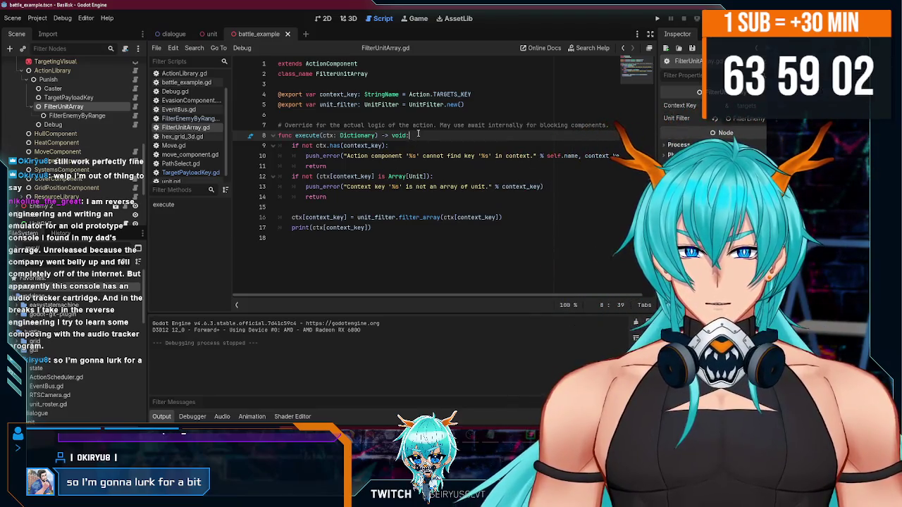
pyautogui.press('Return')
pyautogui.write('pri')
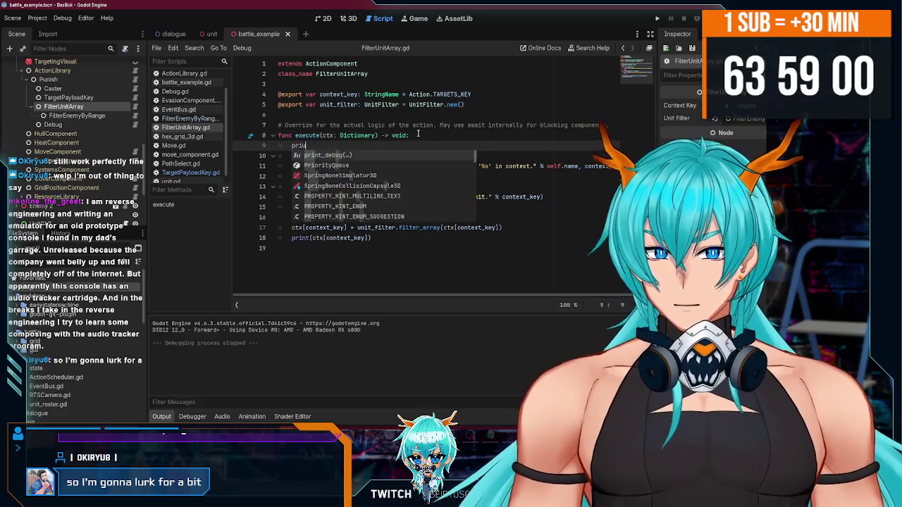
pyautogui.write('nt(')
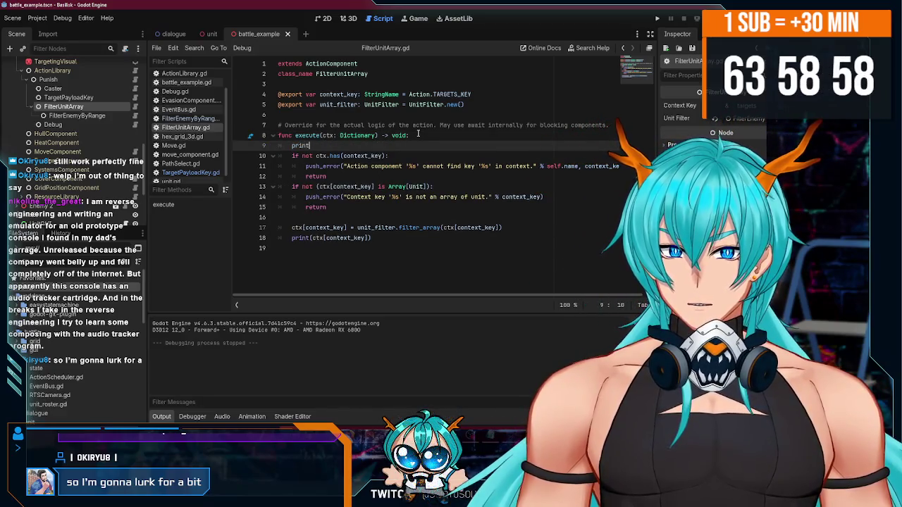
pyautogui.press('Escape')
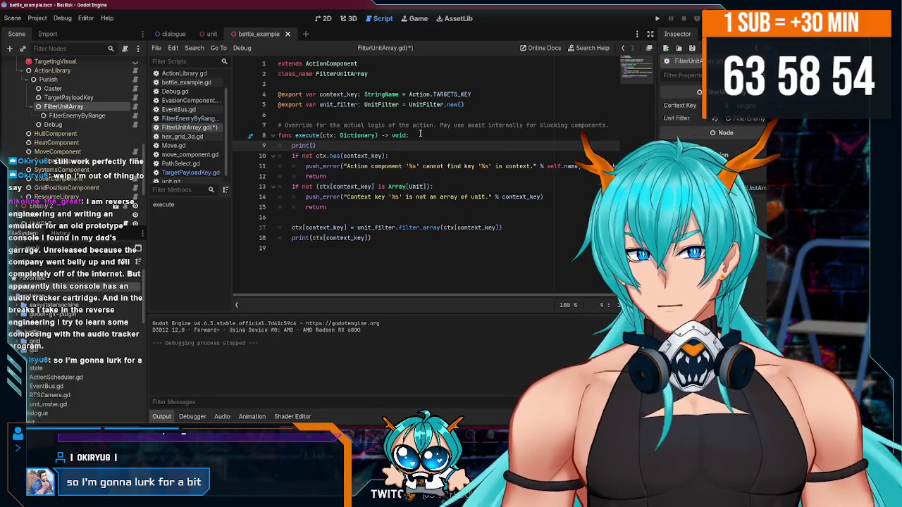
pyautogui.write('ctx[context_key]')
# - Run the game, compare the printed SBH unit with the 'targets' error, then stop
pyautogui.press('F5')
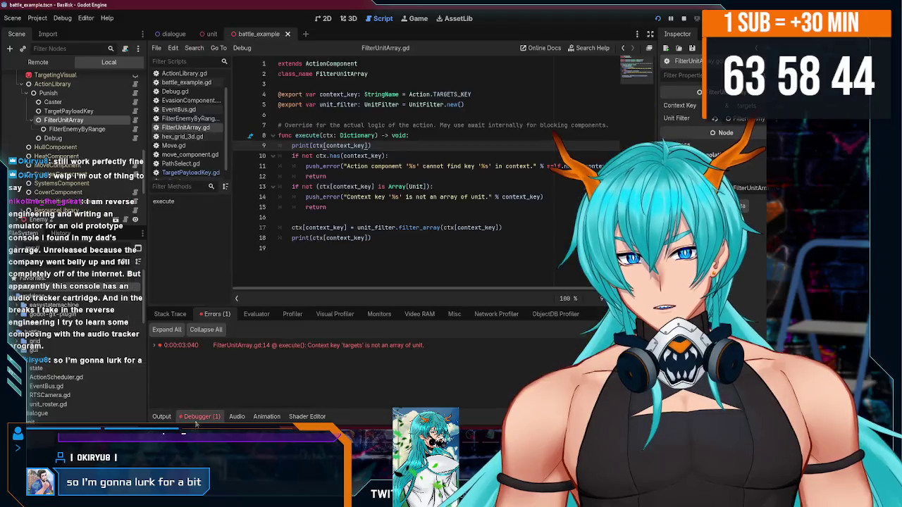
pyautogui.click(170, 419)
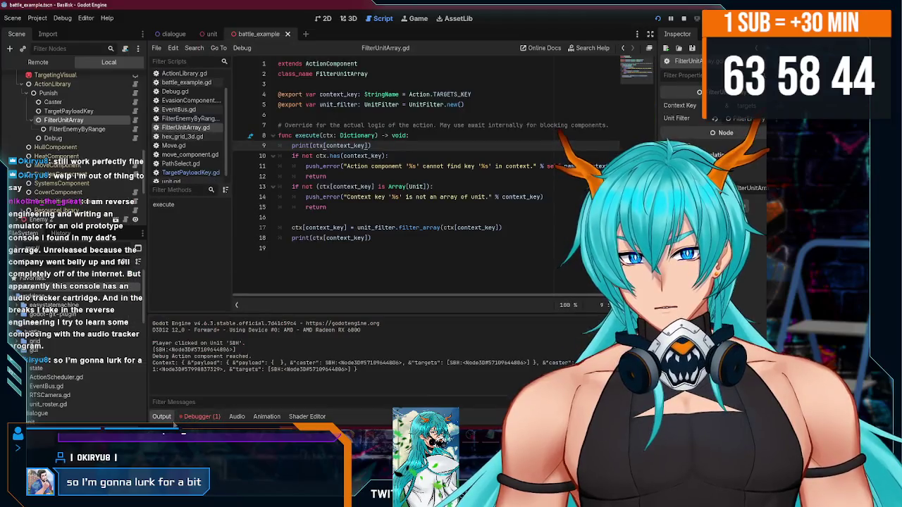
pyautogui.tripleClick(238, 350)
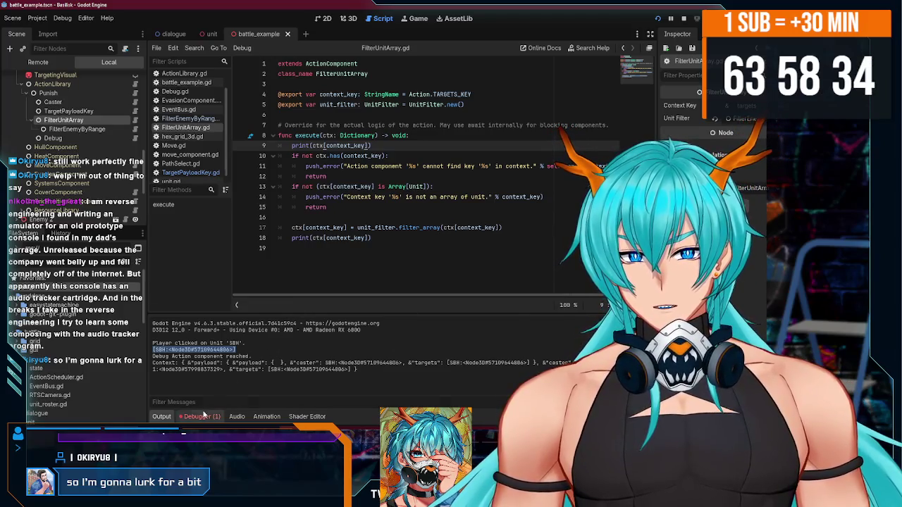
pyautogui.click(201, 416)
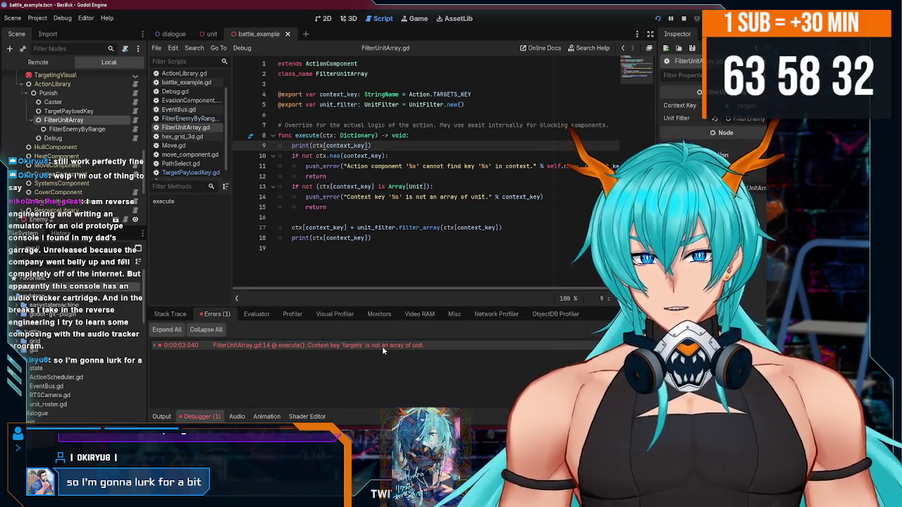
pyautogui.moveTo(419, 350)
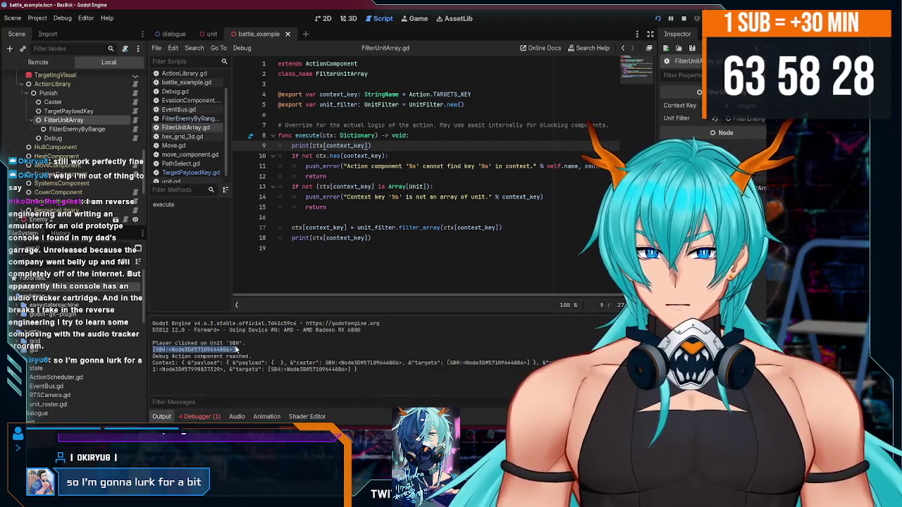
pyautogui.moveTo(244, 350); pyautogui.dragTo(148, 348)
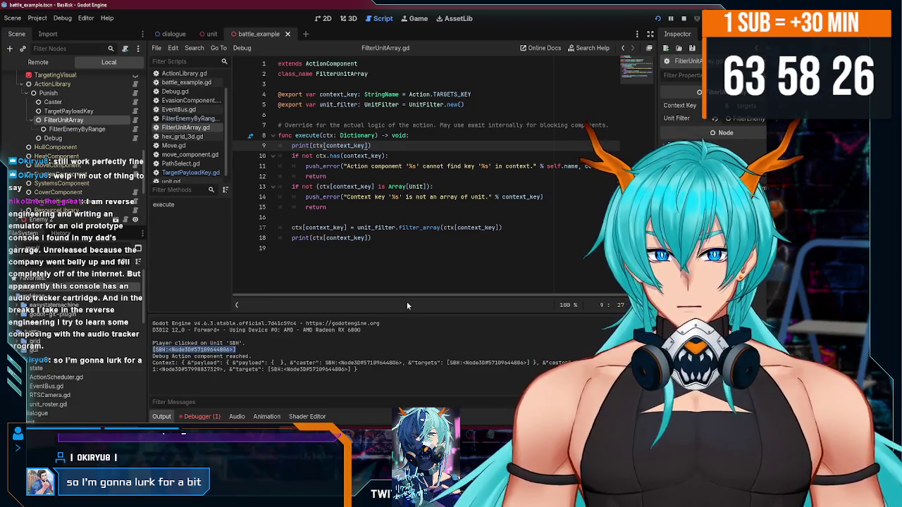
pyautogui.click(683, 18)
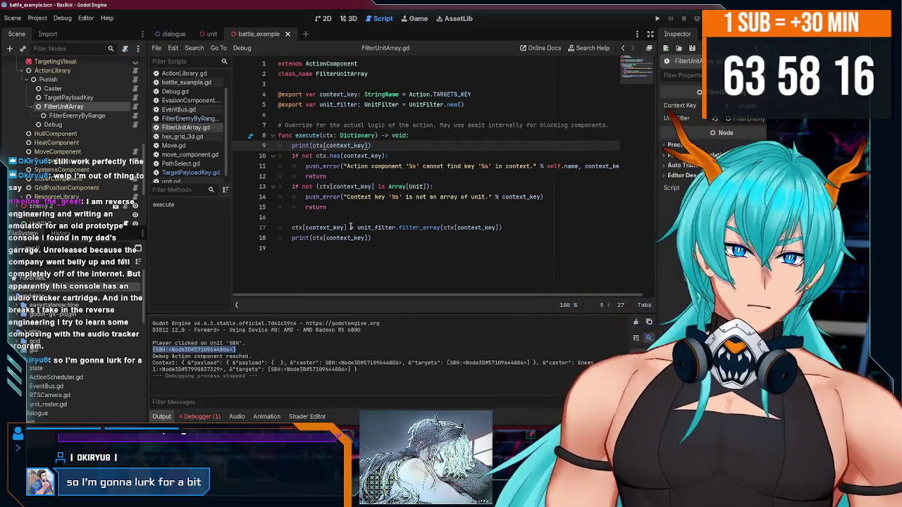
# - Delete the Array[Unit] check and debug print from FilterUnitArray.gd, then run the game
pyautogui.moveTo(350, 209); pyautogui.dragTo(281, 186)
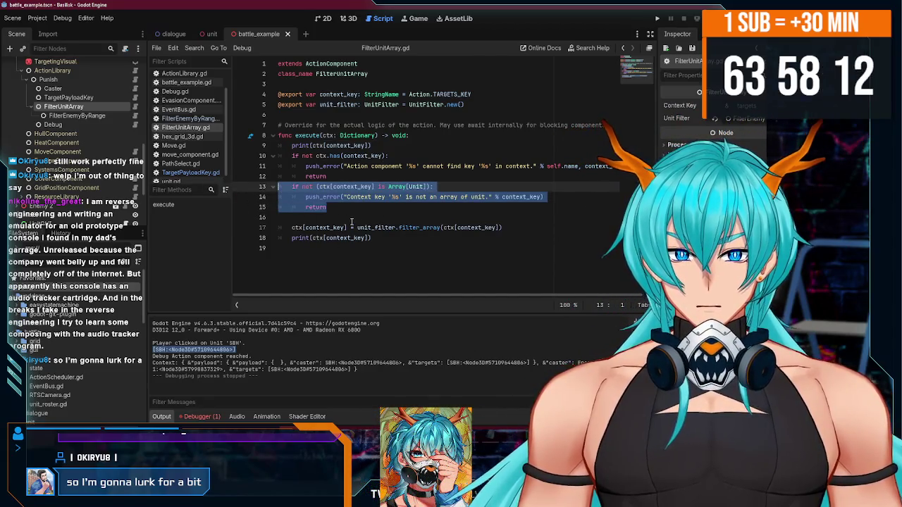
pyautogui.press('BackSpace')
pyautogui.press('BackSpace')
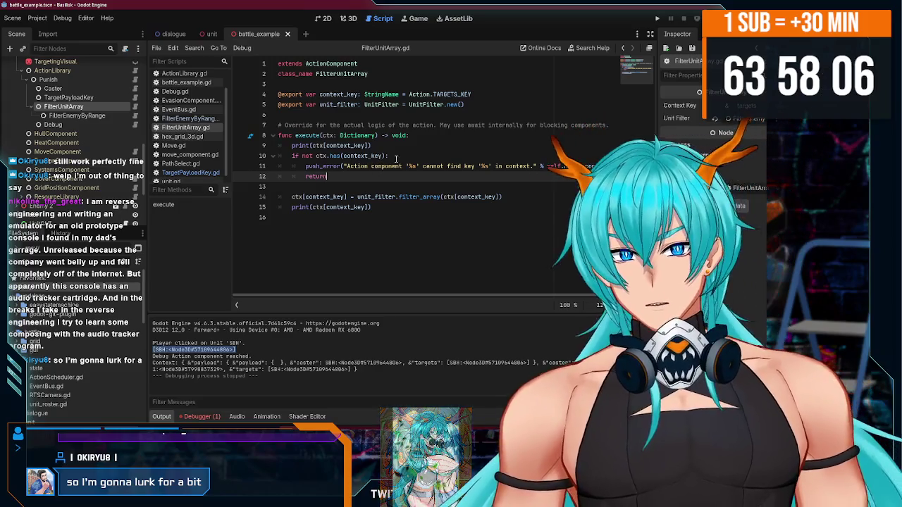
pyautogui.tripleClick(374, 145)
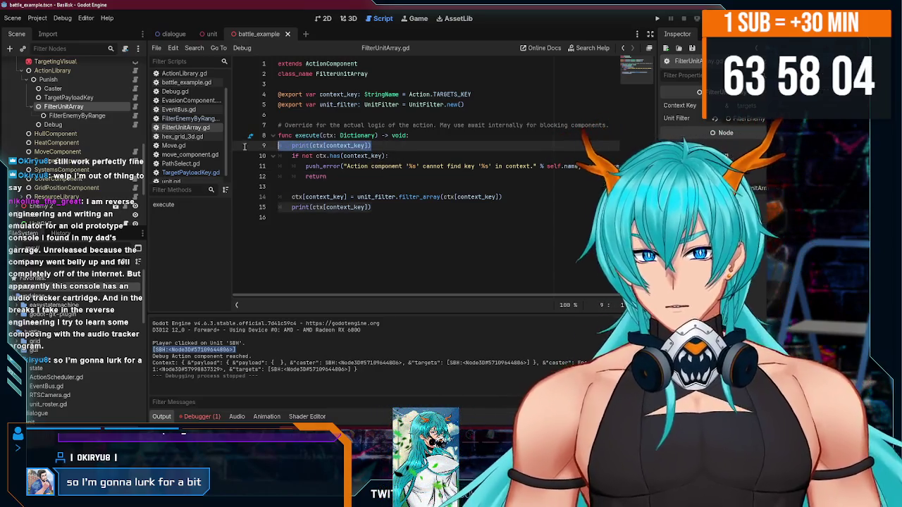
pyautogui.press('BackSpace')
pyautogui.press('BackSpace')
pyautogui.click(377, 174)
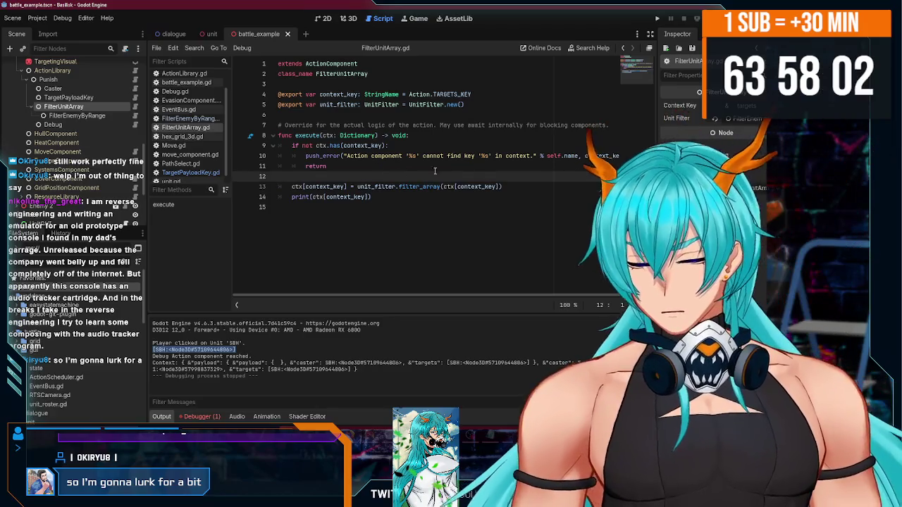
pyautogui.click(657, 18)
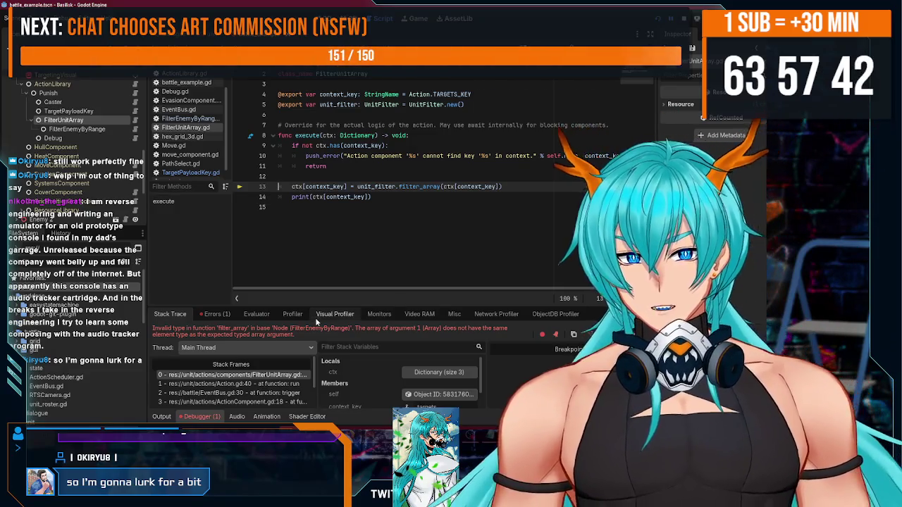
# - Restore the deleted lines, then append 'as Array[Unit' to TargetPayloadKey.gd's targets assignment
pyautogui.hotkey('ctrl', 'z')
pyautogui.hotkey('ctrl', 'z')
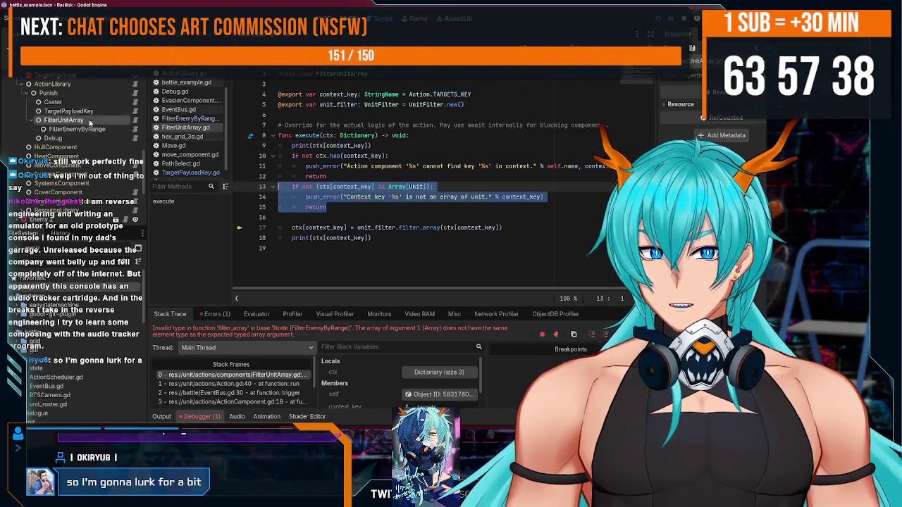
pyautogui.click(69, 110)
pyautogui.click(136, 111)
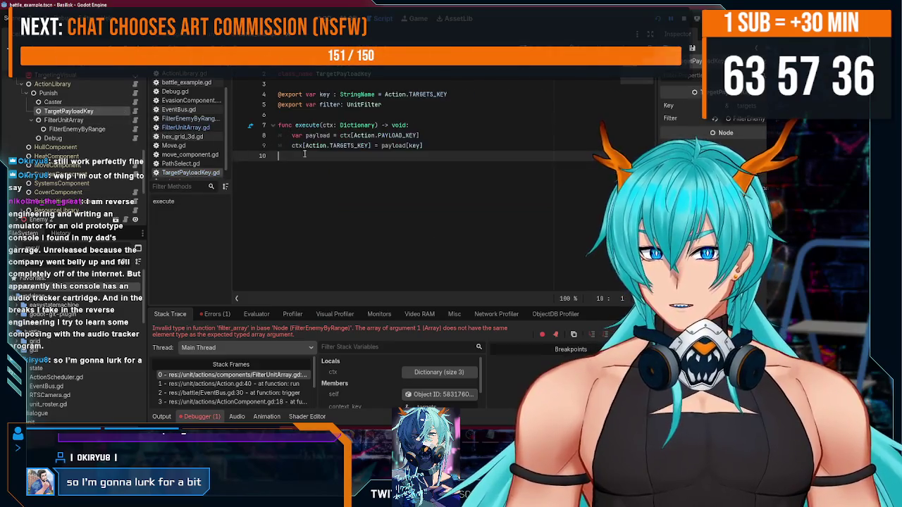
pyautogui.click(408, 146)
pyautogui.click(434, 136)
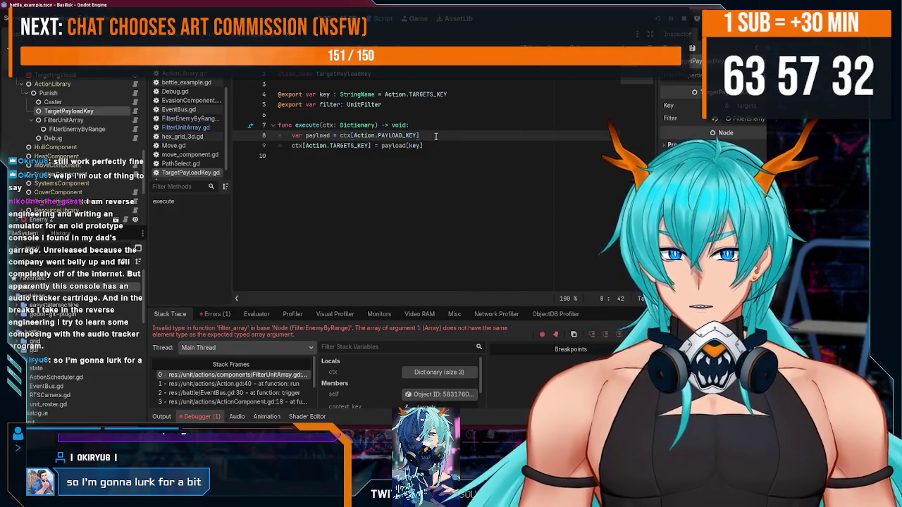
pyautogui.click(445, 146)
pyautogui.write('a')
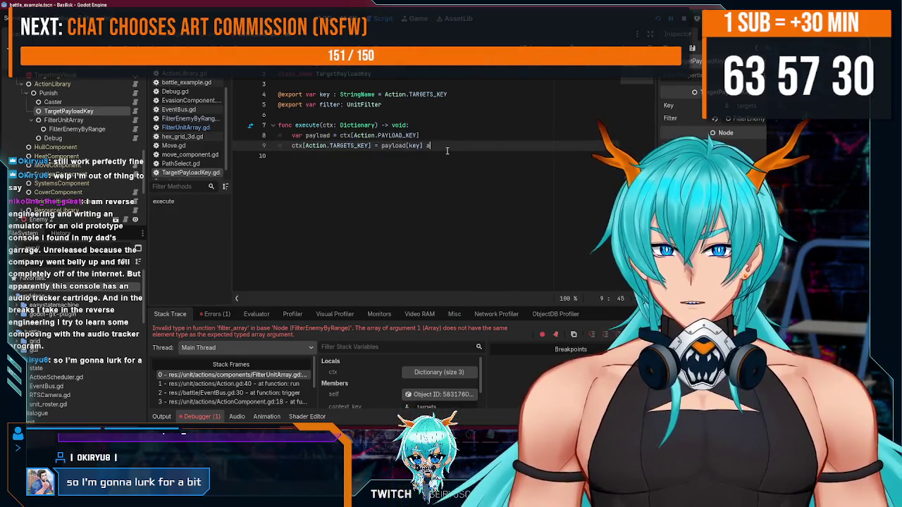
pyautogui.write('s Array')
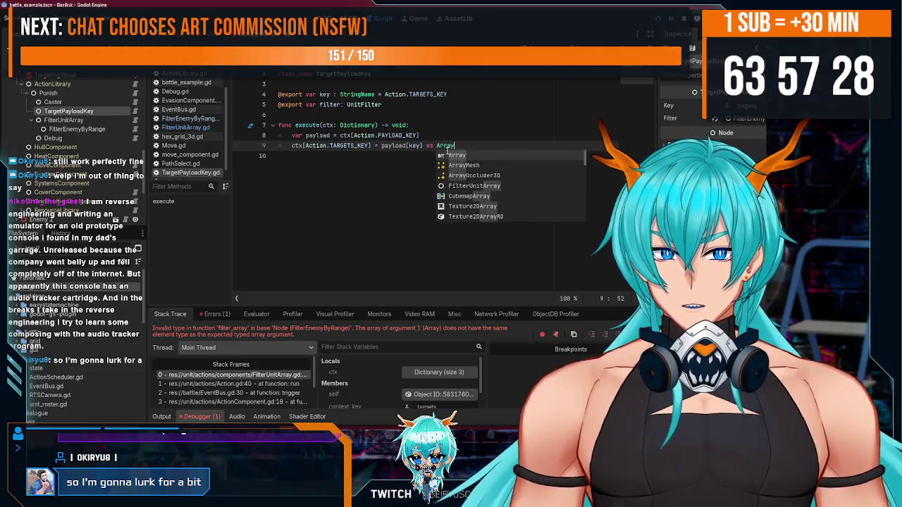
pyautogui.write('[Unit')
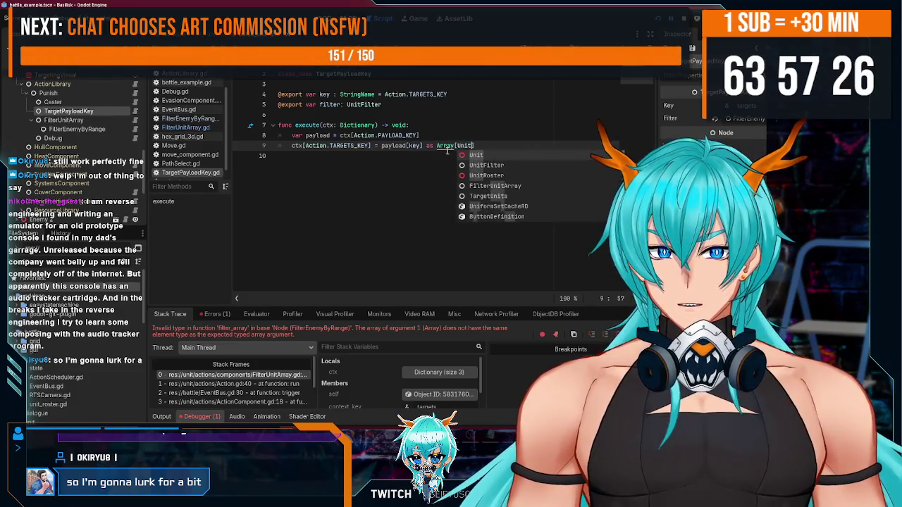
# - Run the game, read the 'targets' not-an-array-of-unit error, and stop it
pyautogui.click(658, 19)
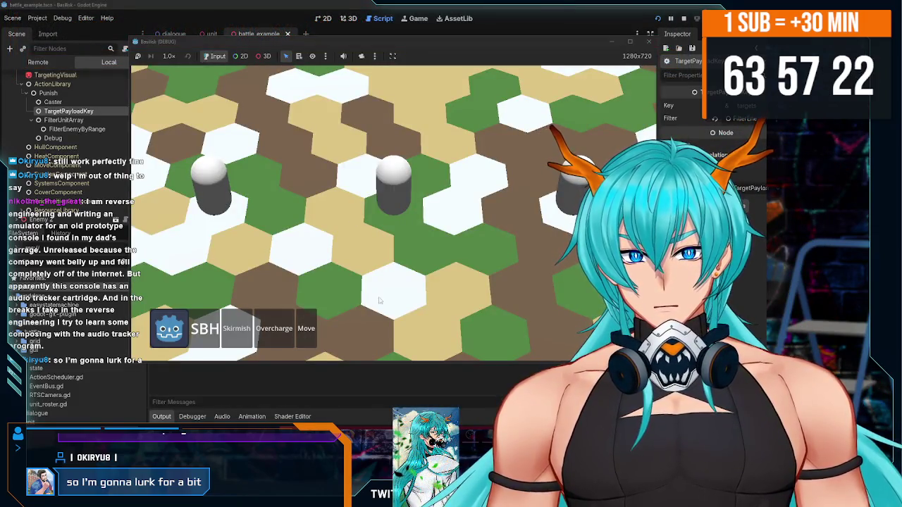
pyautogui.click(212, 420)
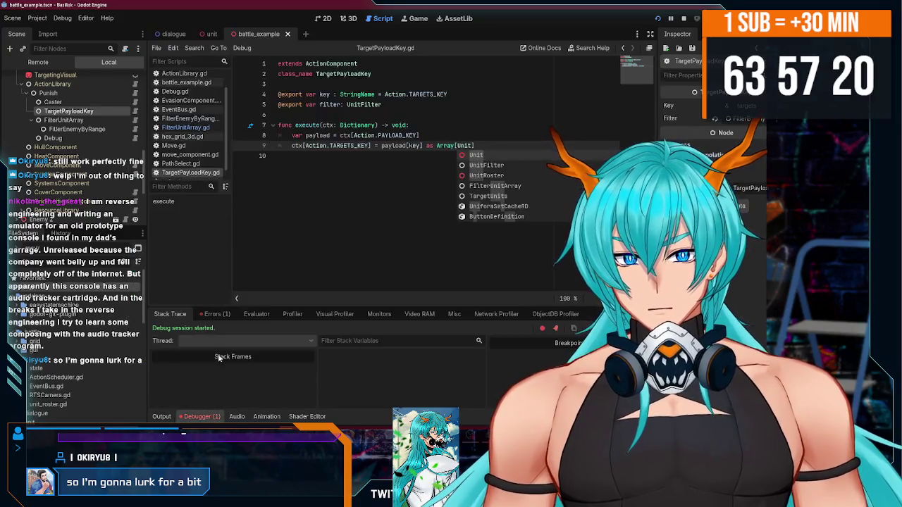
pyautogui.click(218, 313)
pyautogui.moveTo(374, 350)
pyautogui.click(684, 20)
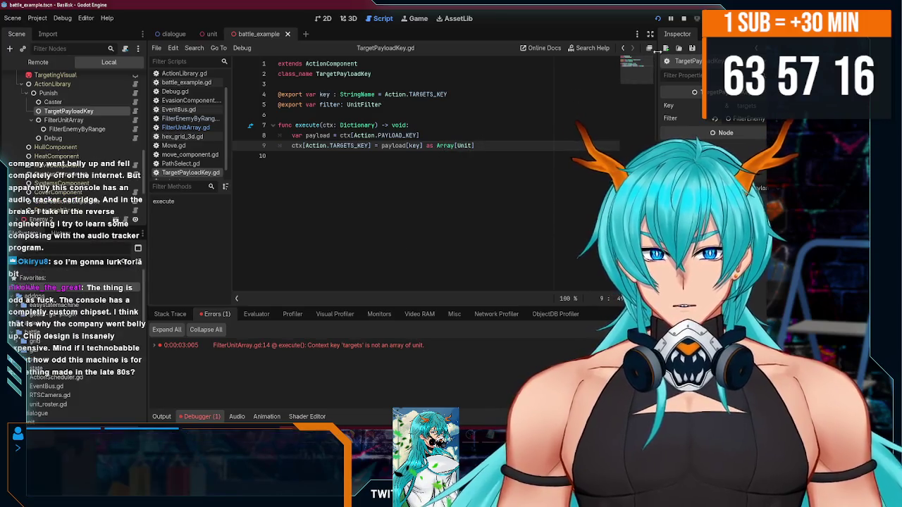
pyautogui.click(471, 136)
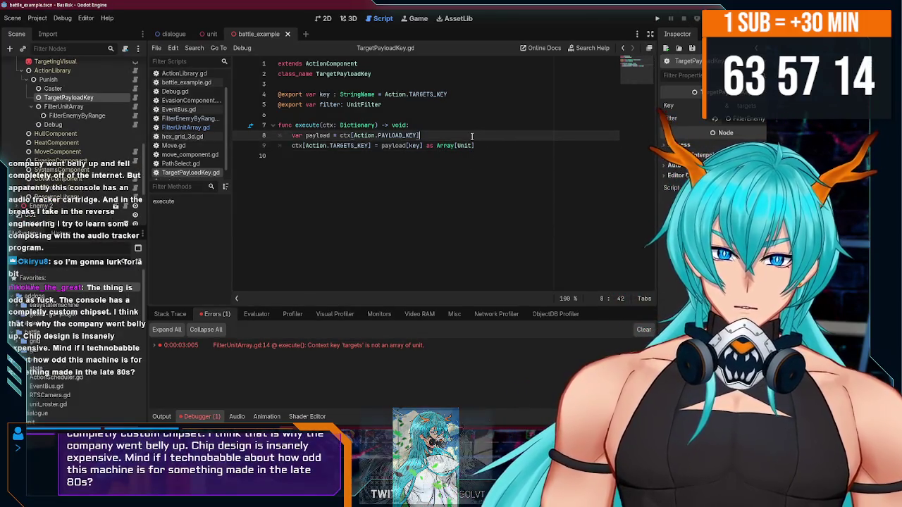
pyautogui.press('Return')
pyautogui.write('fo')
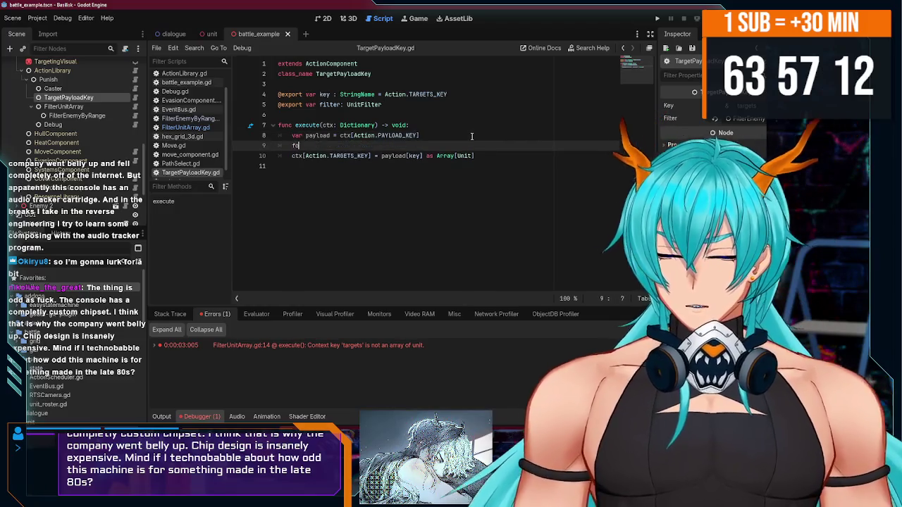
pyautogui.write('r unit in')
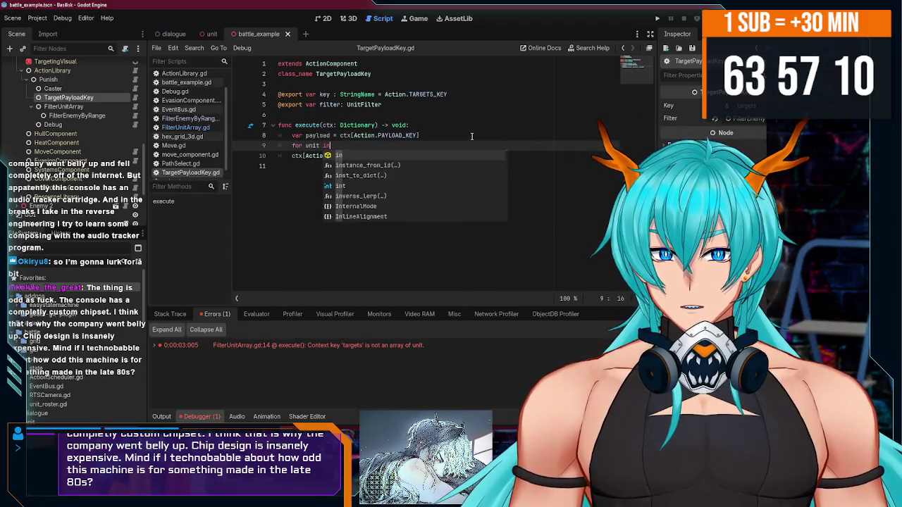
pyautogui.hotkey('ctrl', 'z')
pyautogui.hotkey('ctrl', 'z')
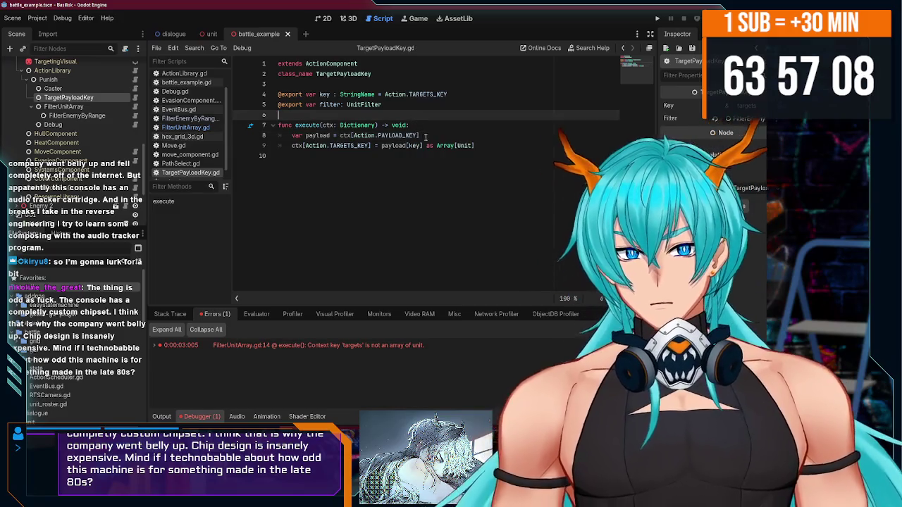
pyautogui.click(426, 146)
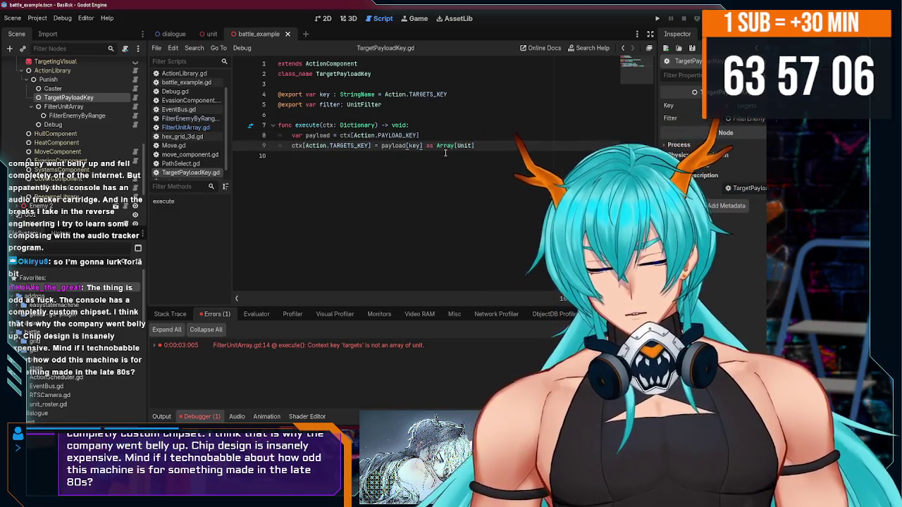
pyautogui.write('.du')
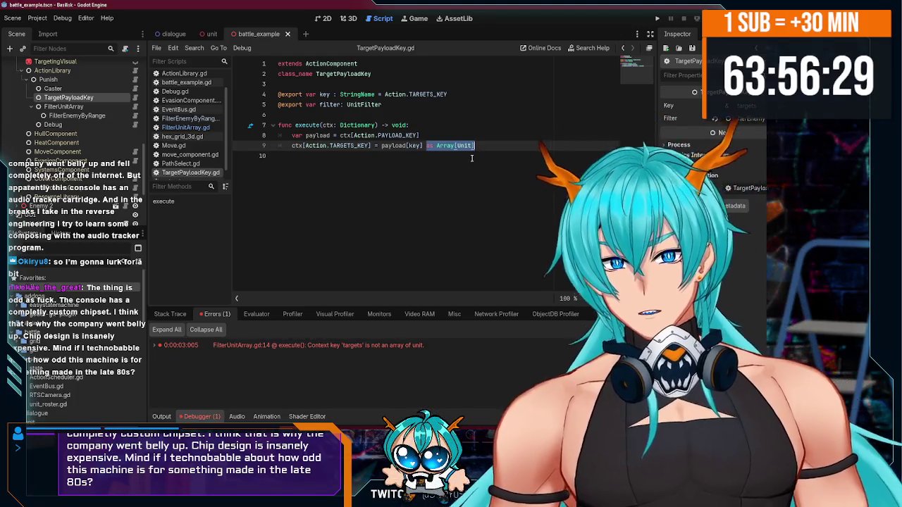
pyautogui.press('Up')
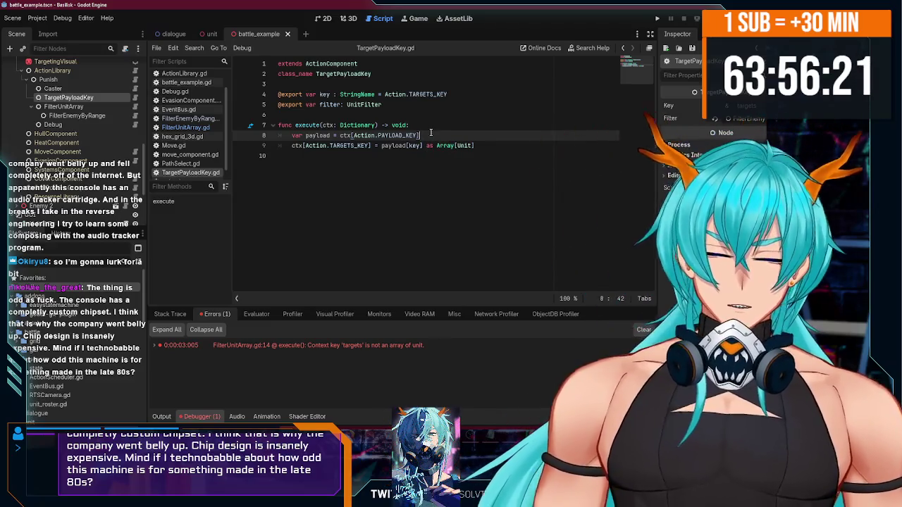
# - Add print(payload[key]) after the payload line and run the game to log the targets
pyautogui.press('Return')
pyautogui.write('print(')
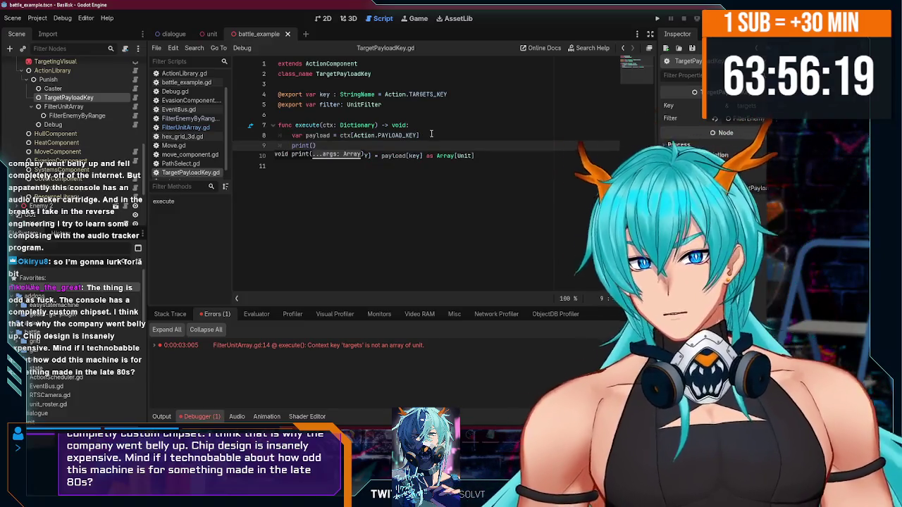
pyautogui.moveTo(424, 156); pyautogui.dragTo(383, 157)
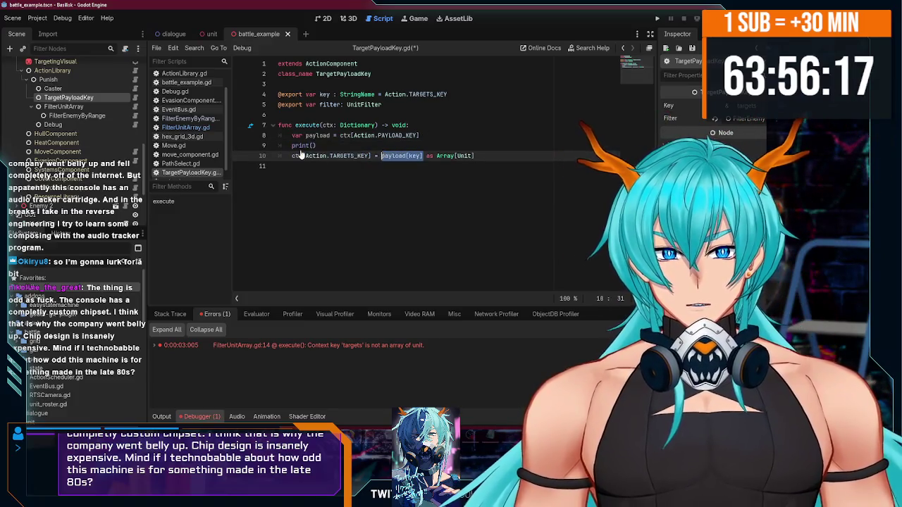
pyautogui.click(312, 145)
pyautogui.press('F5')
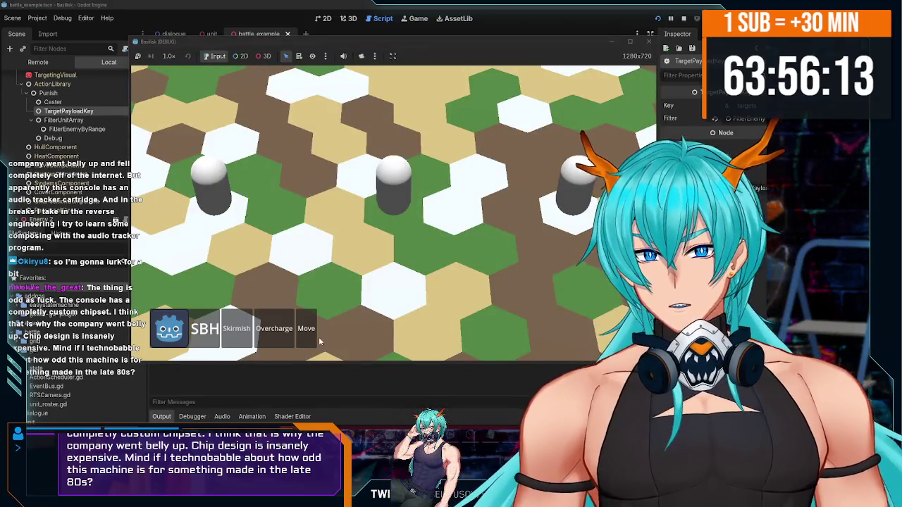
pyautogui.click(273, 388)
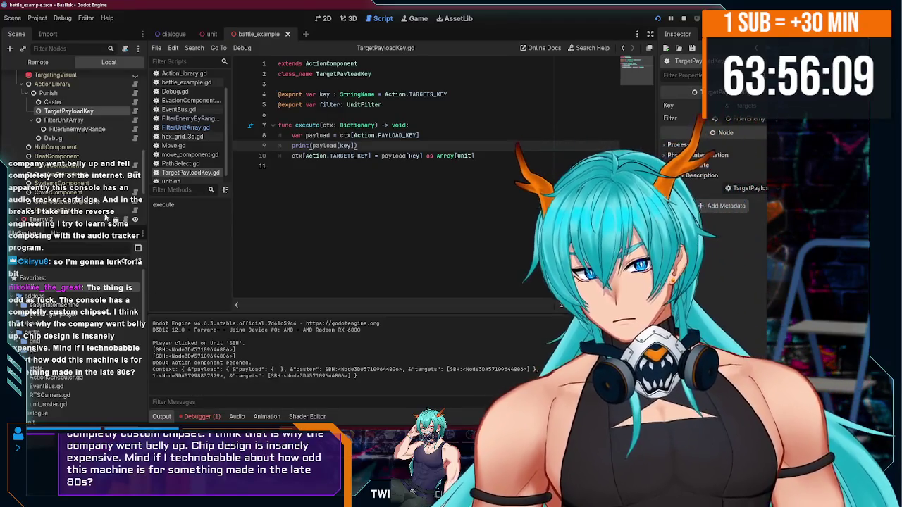
# - Delete the debug prints from FilterUnitArray.gd and TargetPayloadKey.gd, then check the printed SBH target
pyautogui.click(63, 120)
pyautogui.click(186, 126)
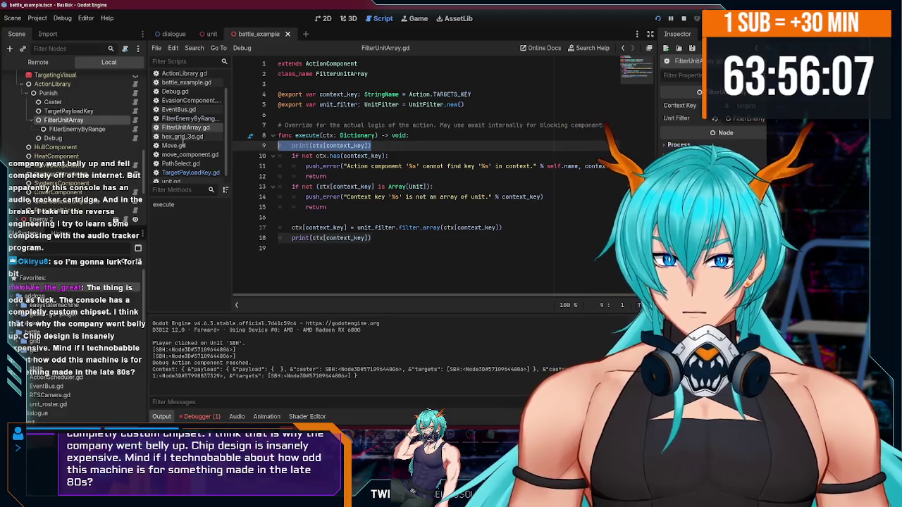
pyautogui.press('BackSpace')
pyautogui.press('BackSpace')
pyautogui.hotkey('ctrl', 's')
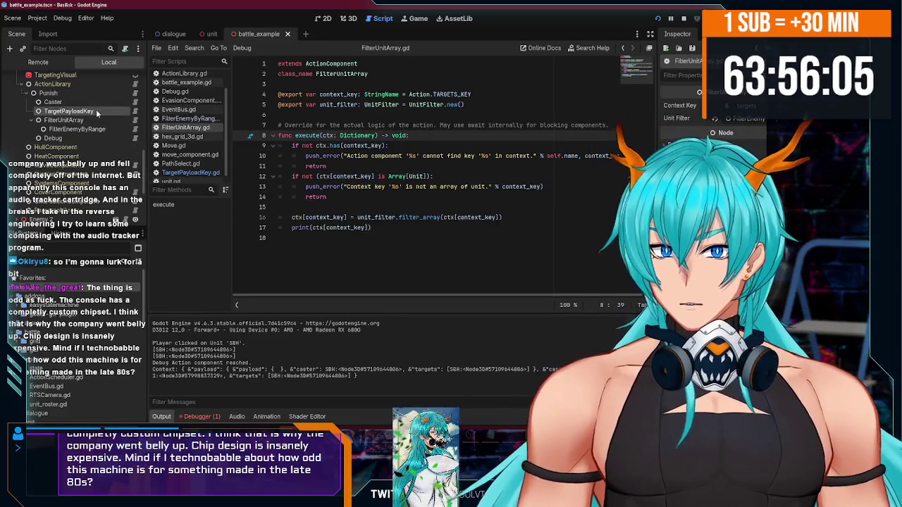
pyautogui.click(97, 112)
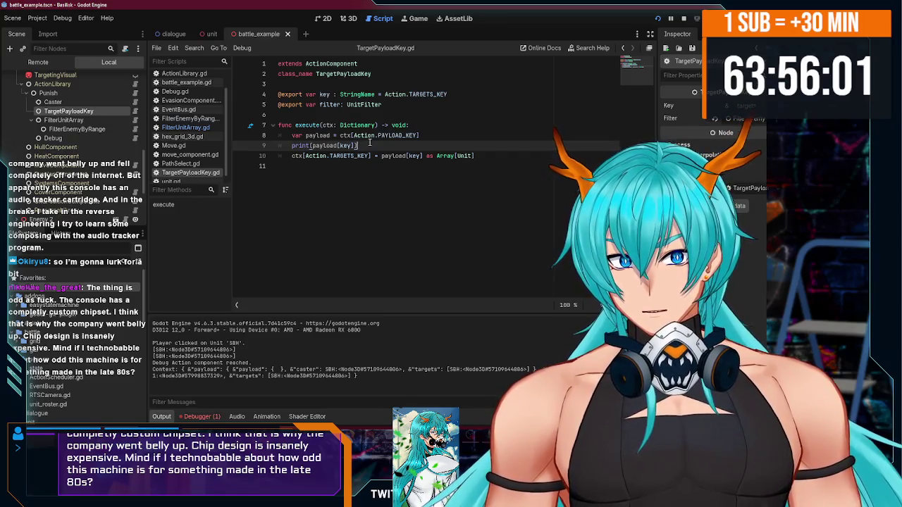
pyautogui.moveTo(368, 145); pyautogui.dragTo(239, 145)
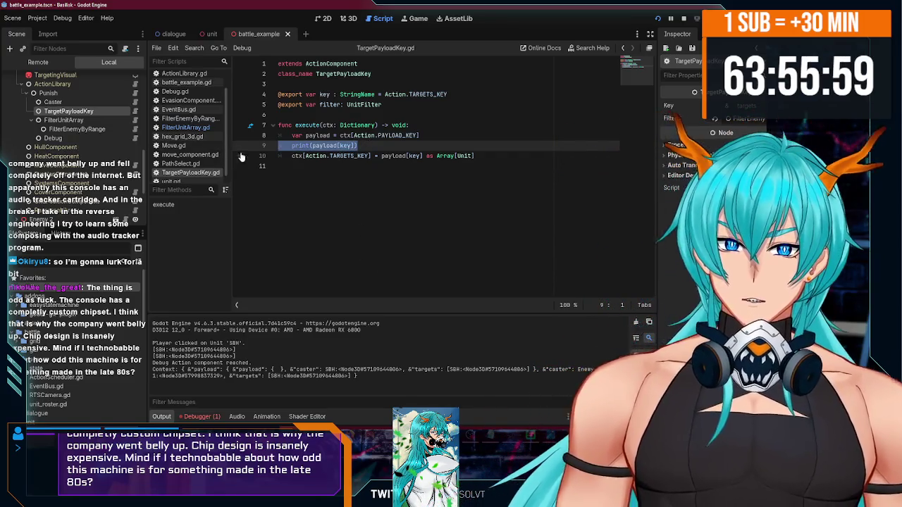
pyautogui.press('BackSpace')
pyautogui.press('BackSpace')
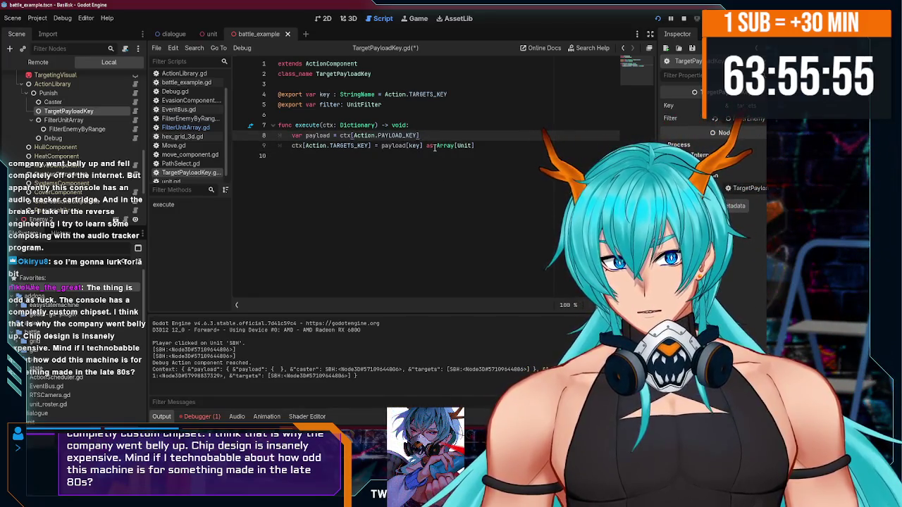
pyautogui.click(509, 148)
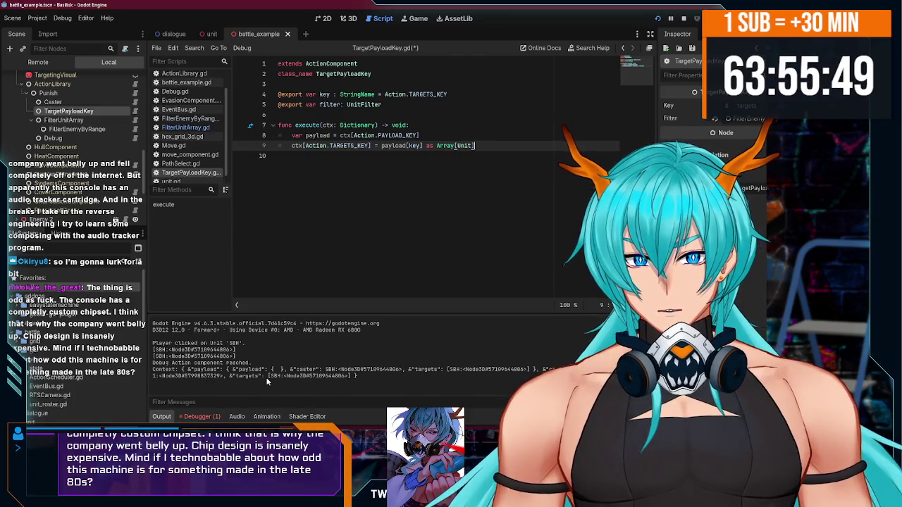
pyautogui.moveTo(306, 377); pyautogui.dragTo(350, 378)
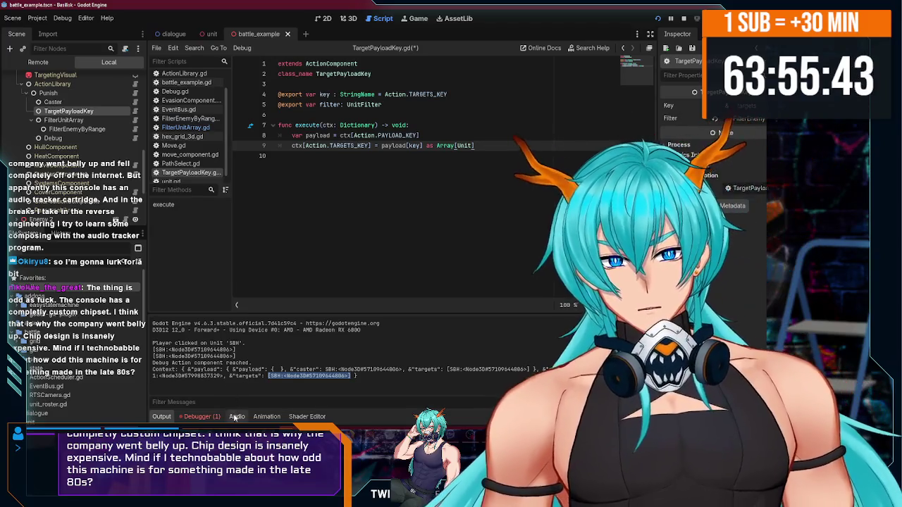
# - Jump from the Debugger error to its FilterUnitArray source line and review the last run's output
pyautogui.click(201, 416)
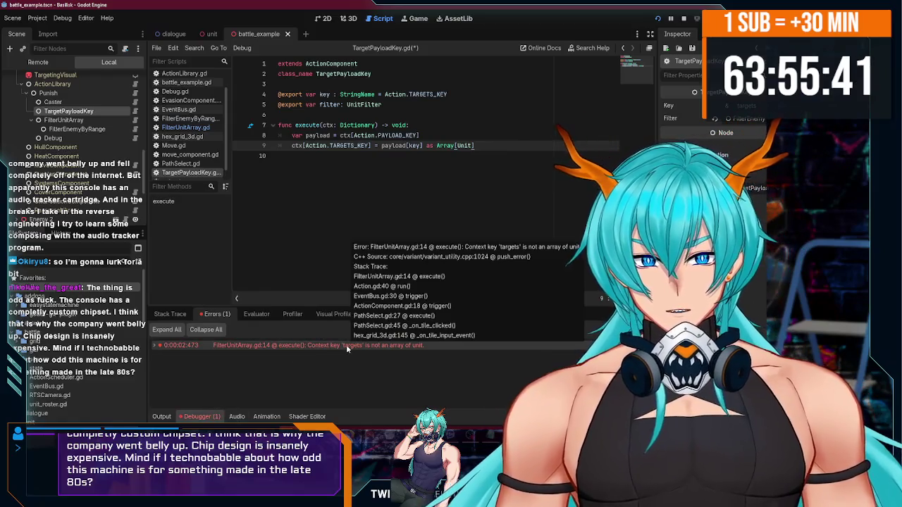
pyautogui.doubleClick(347, 346)
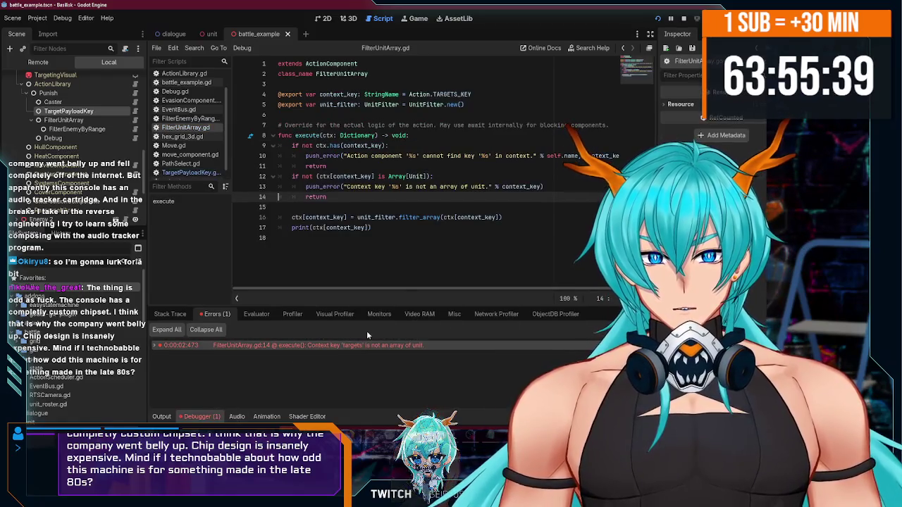
pyautogui.click(403, 227)
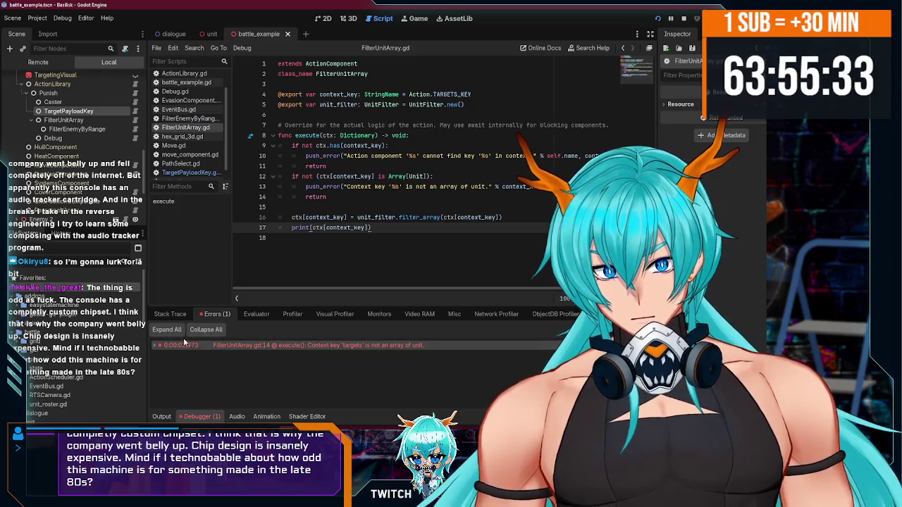
pyautogui.click(161, 416)
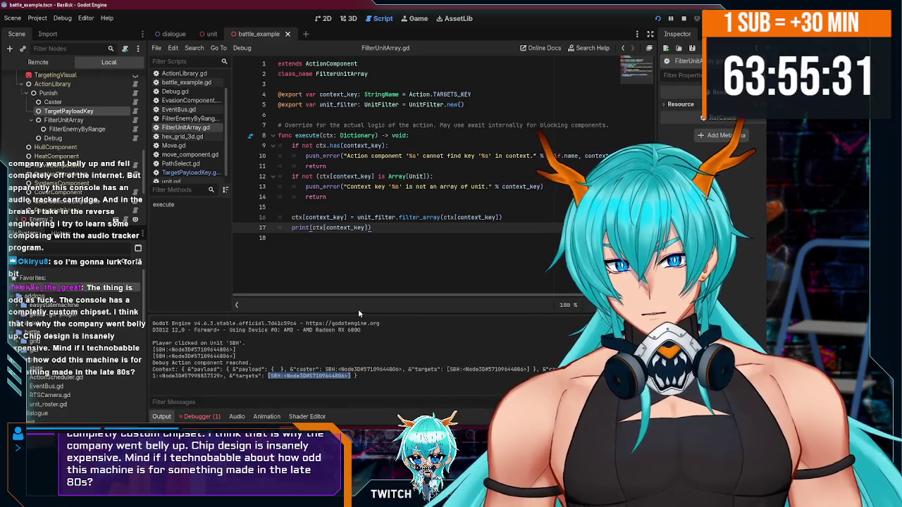
pyautogui.click(412, 205)
pyautogui.click(443, 226)
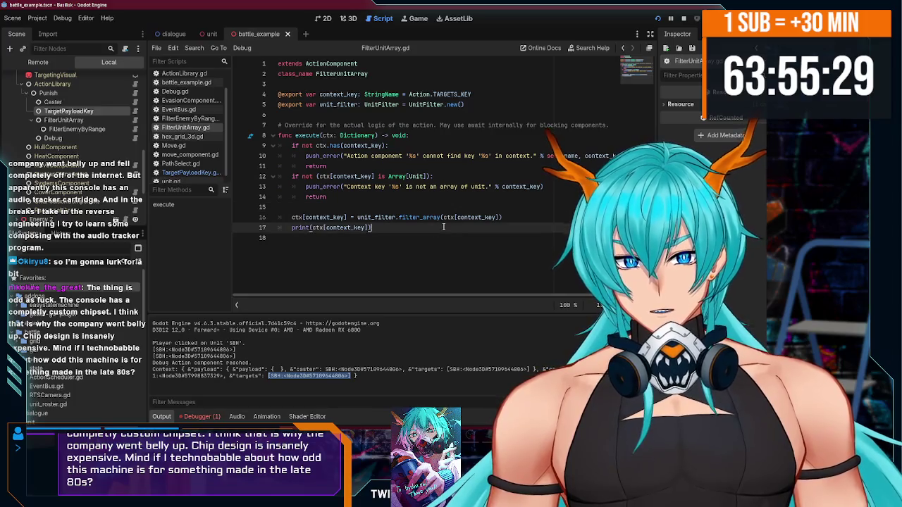
pyautogui.click(470, 207)
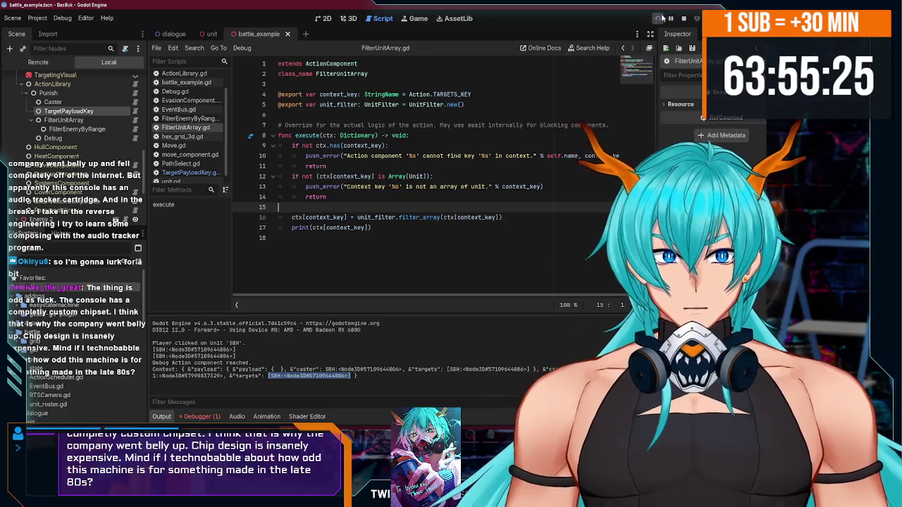
# - Run the game again, read the FilterUnitArray.gd:13 'targets' error, and stop it
pyautogui.click(660, 18)
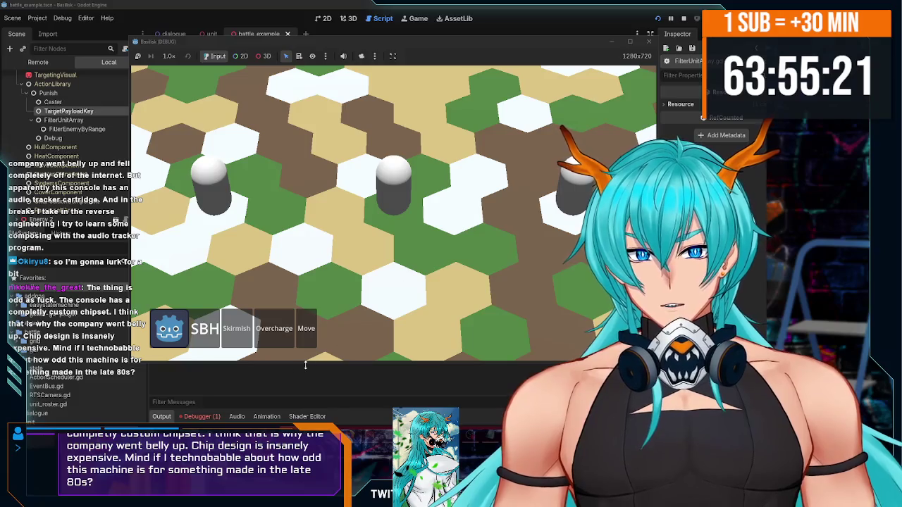
pyautogui.click(207, 417)
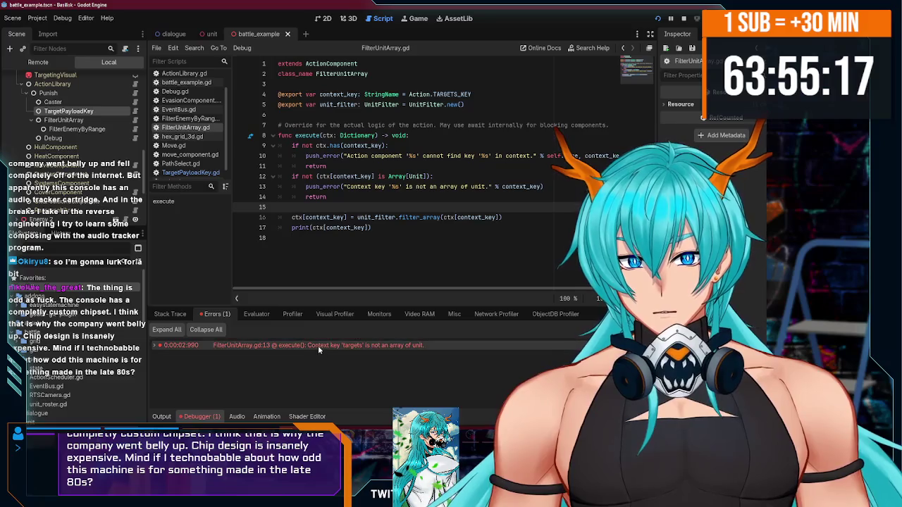
pyautogui.moveTo(318, 348)
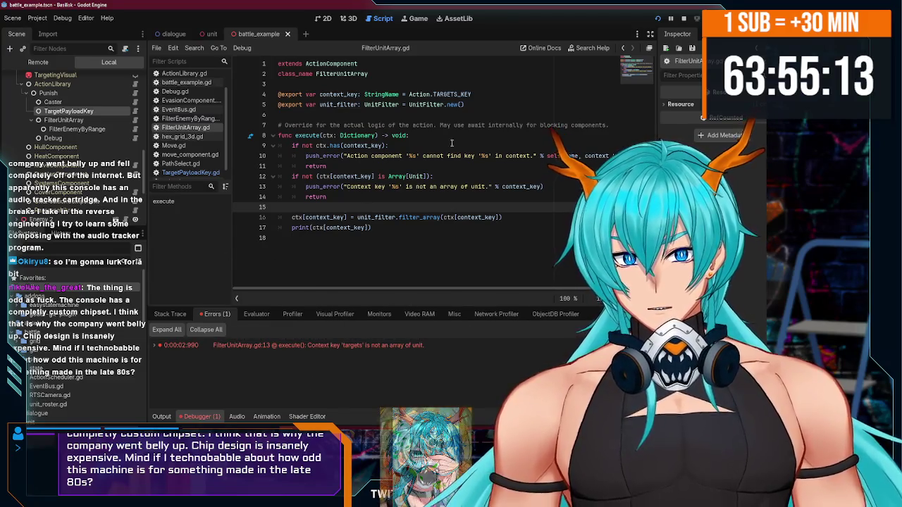
pyautogui.click(683, 17)
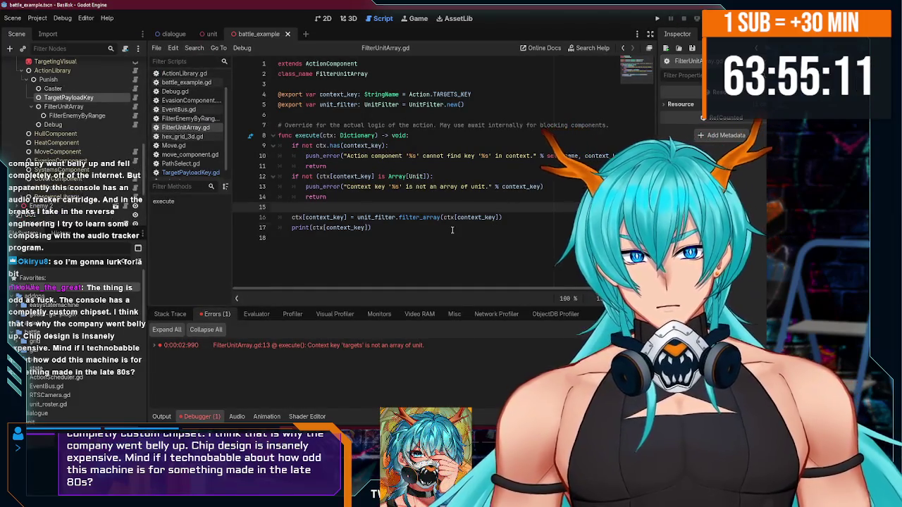
# - Add the missing ']' after context_key on line 16, then jump to filter_array's definition in UnitFilter.gd
pyautogui.click(452, 229)
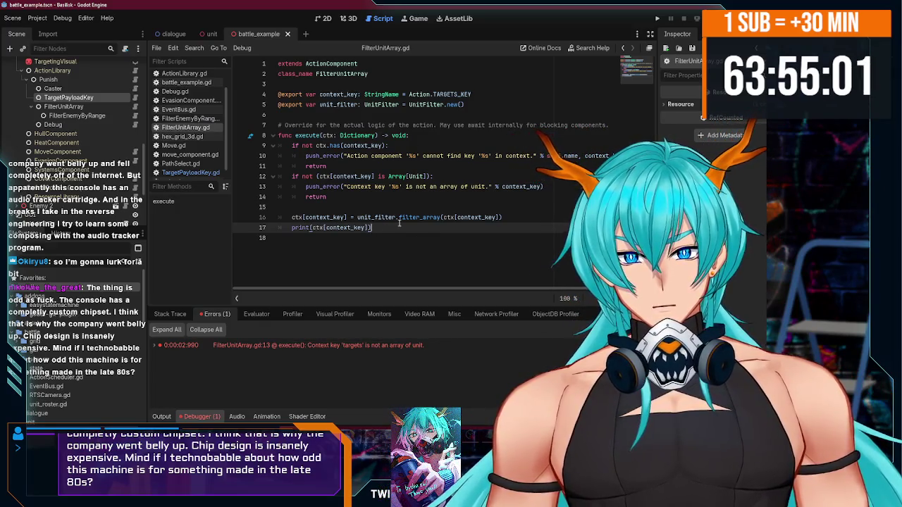
pyautogui.click(364, 218)
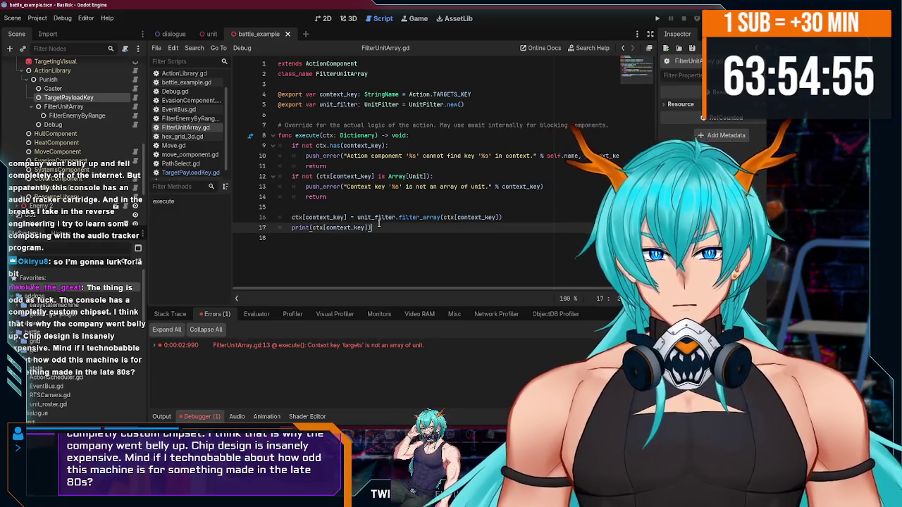
pyautogui.doubleClick(377, 217)
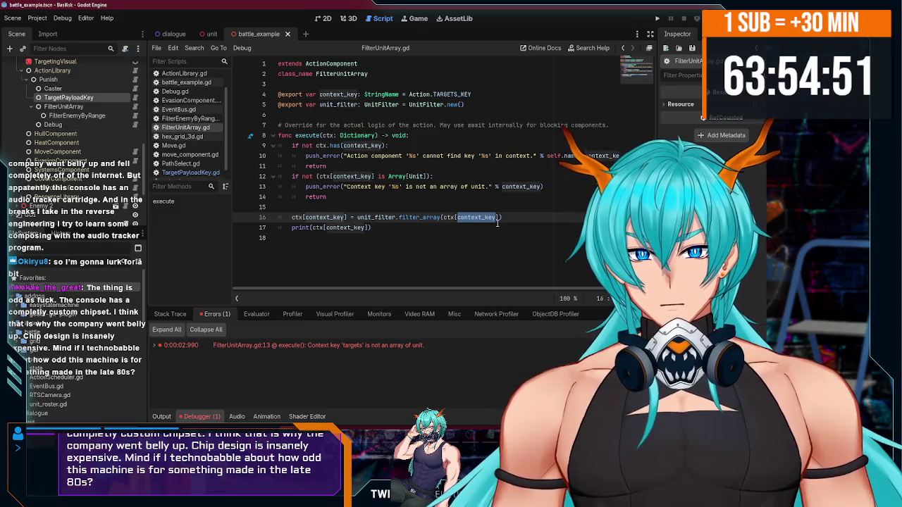
pyautogui.click(497, 218)
pyautogui.write(']')
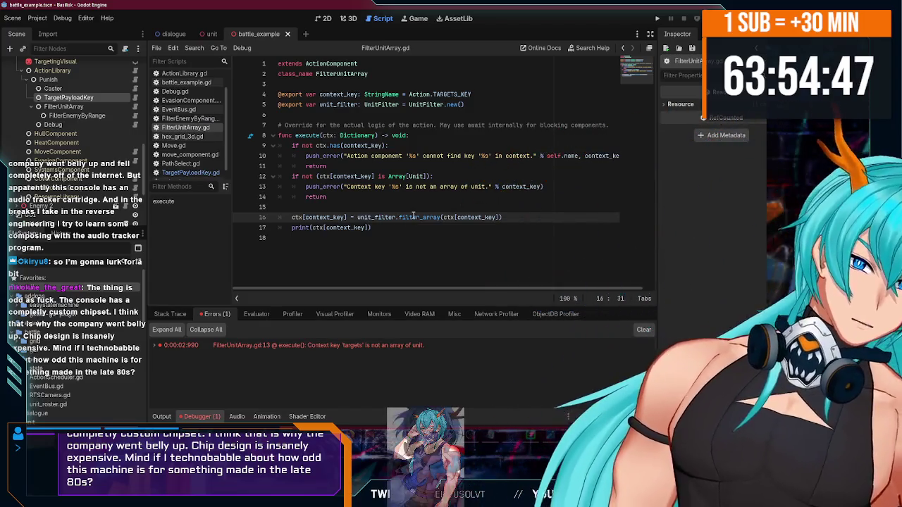
pyautogui.keyDown('ctrl'); pyautogui.click(412, 216); pyautogui.keyUp('ctrl')
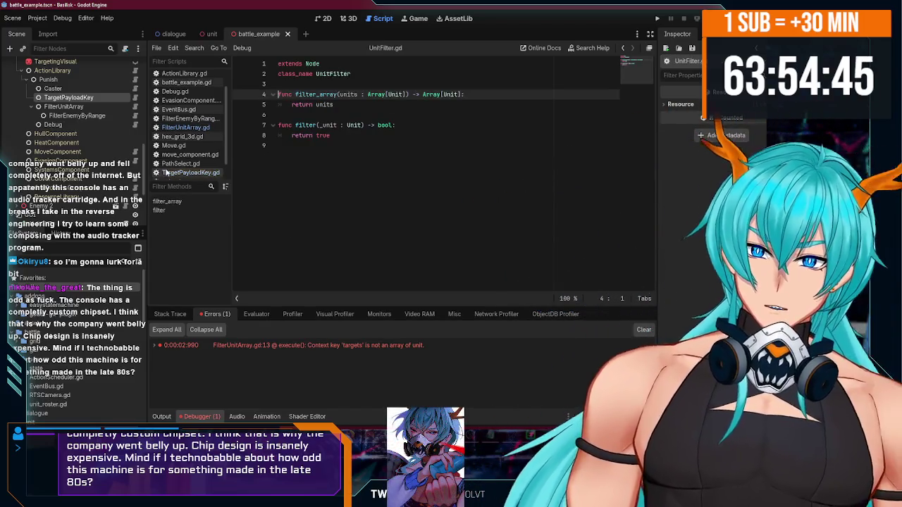
# - In TargetPayloadKey.gd, add a 'for unit in payload[key]:' loop after the payload line
pyautogui.scroll(1, 98, 130)
pyautogui.click(108, 117)
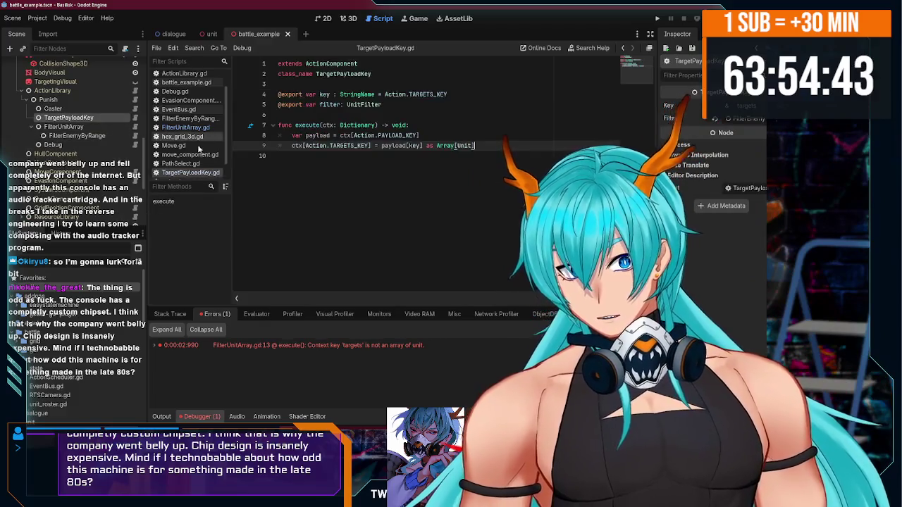
pyautogui.click(428, 135)
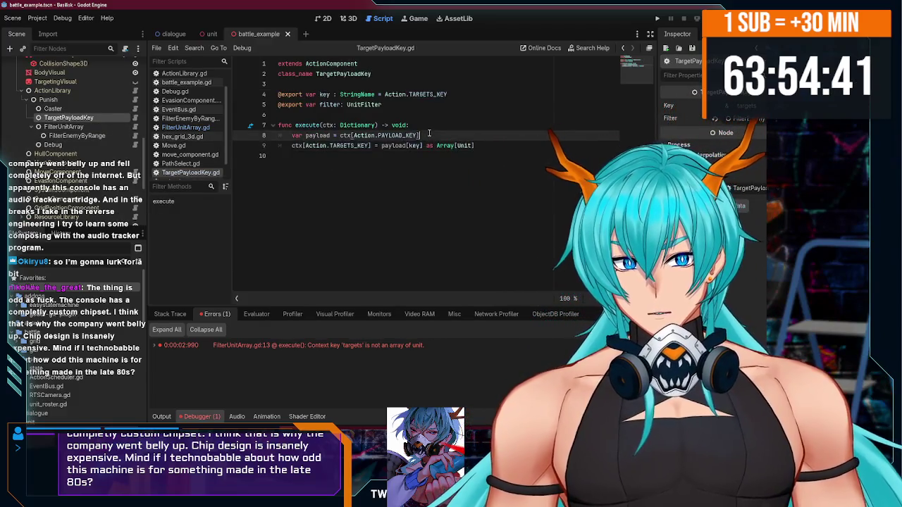
pyautogui.press('Return')
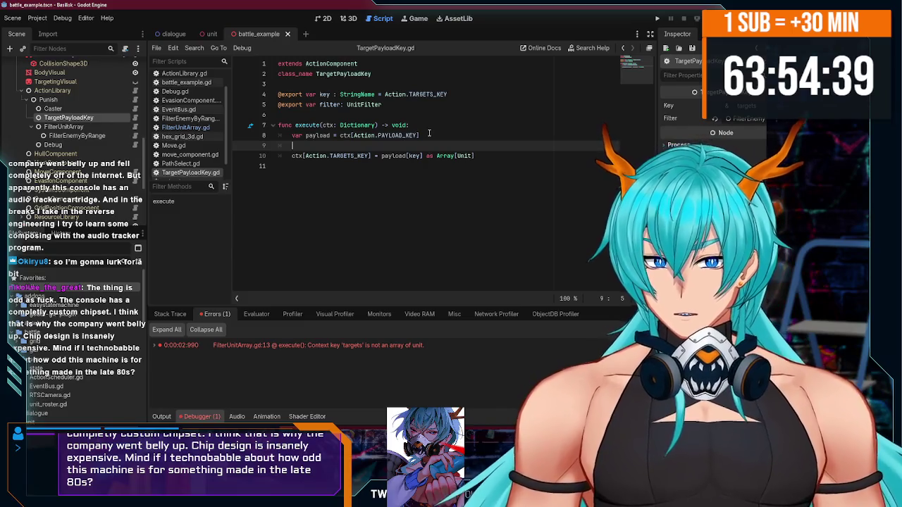
pyautogui.write('for u')
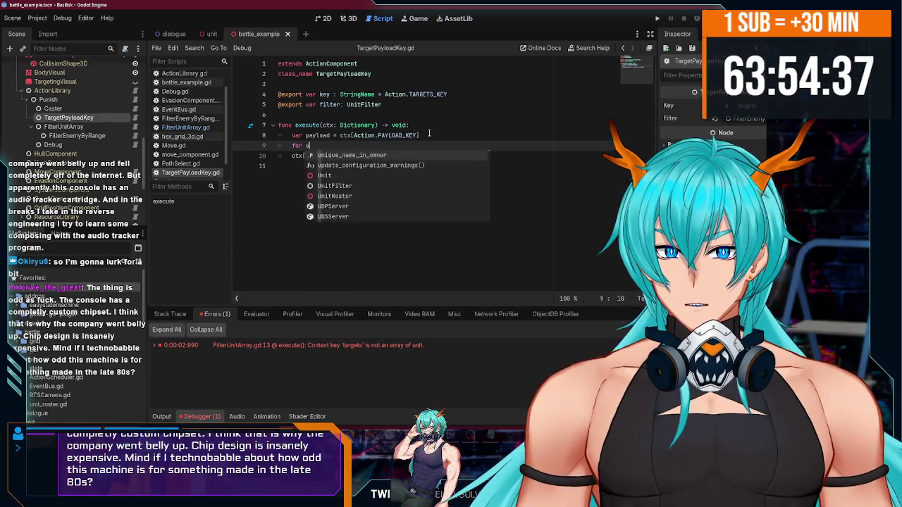
pyautogui.write('nit i')
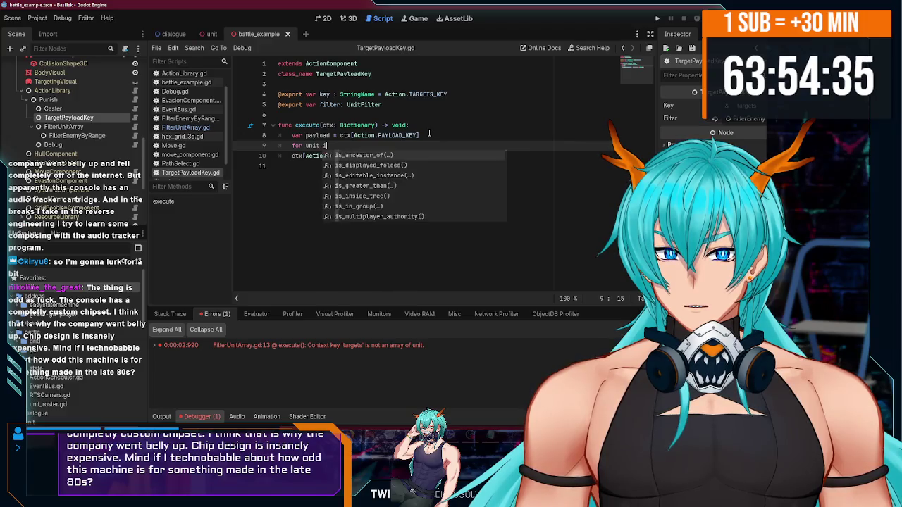
pyautogui.write('n')
pyautogui.press('Escape')
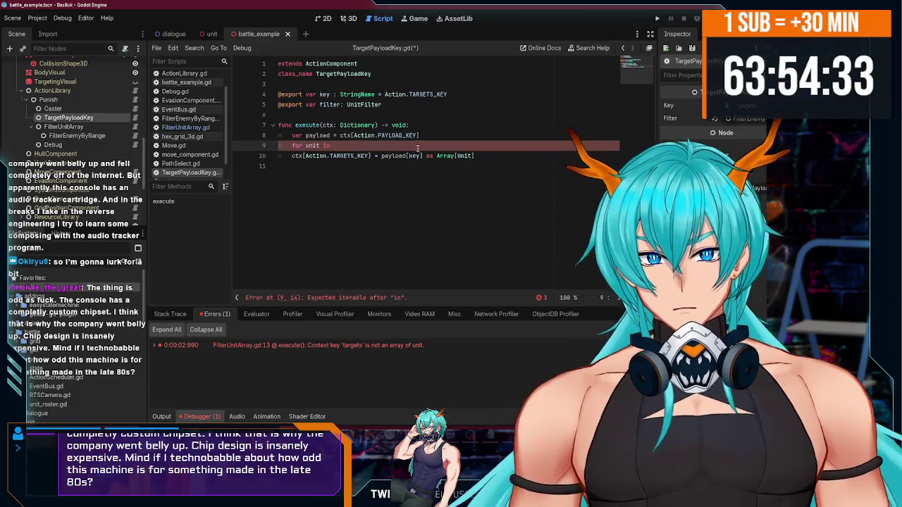
pyautogui.moveTo(423, 156); pyautogui.dragTo(404, 157)
pyautogui.hotkey('ctrl', 'c')
pyautogui.click(393, 146)
pyautogui.hotkey('ctrl', 'v')
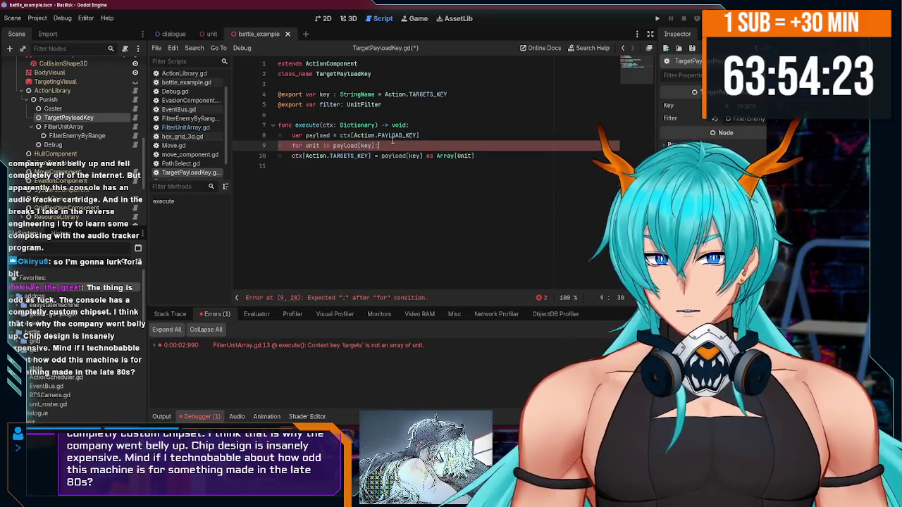
pyautogui.press('Return')
# - Declare 'var to_return : Array[Unit] = []' above the loop and start 'to_return.' in its body
pyautogui.click(436, 132)
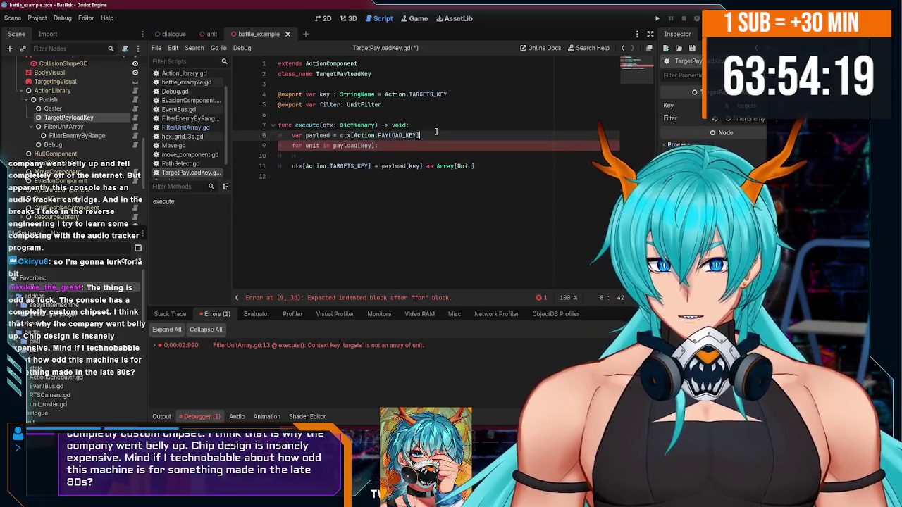
pyautogui.press('Return')
pyautogui.write('var toi')
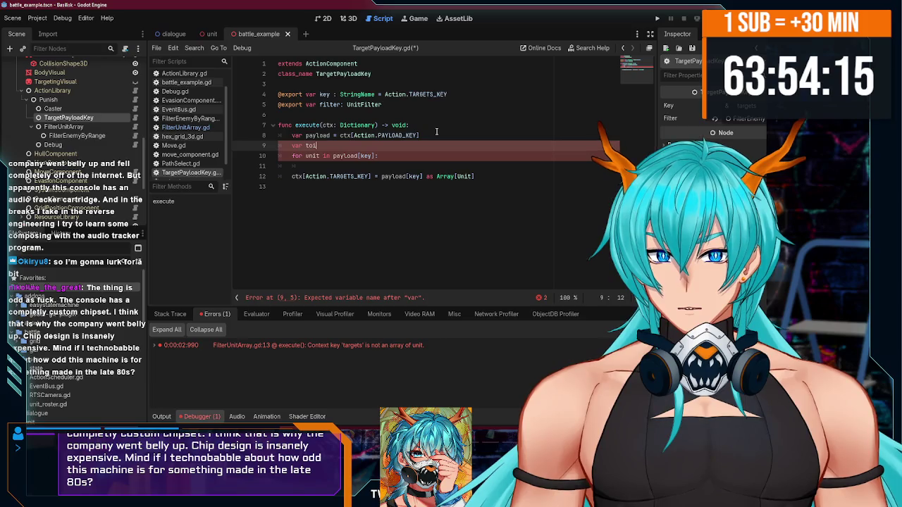
pyautogui.press('BackSpace')
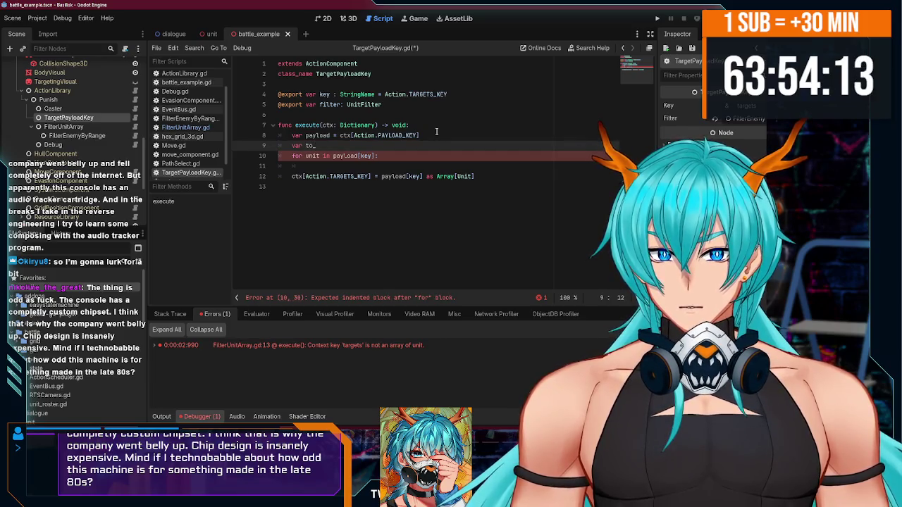
pyautogui.write('return = [')
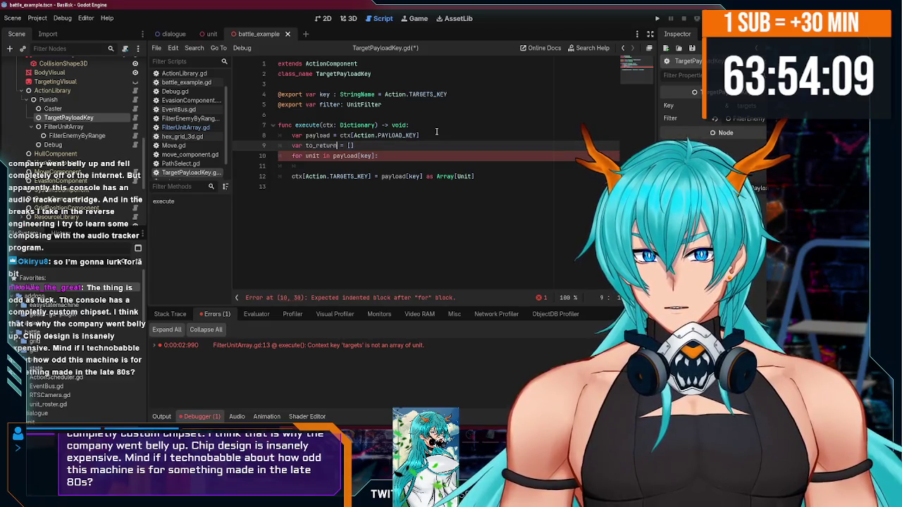
pyautogui.write(': AR')
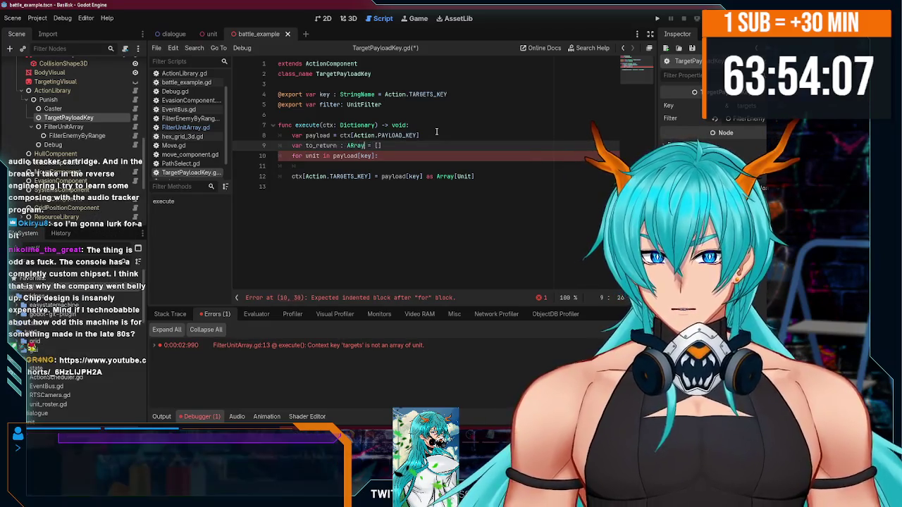
pyautogui.write('ray')
pyautogui.write('[Unit')
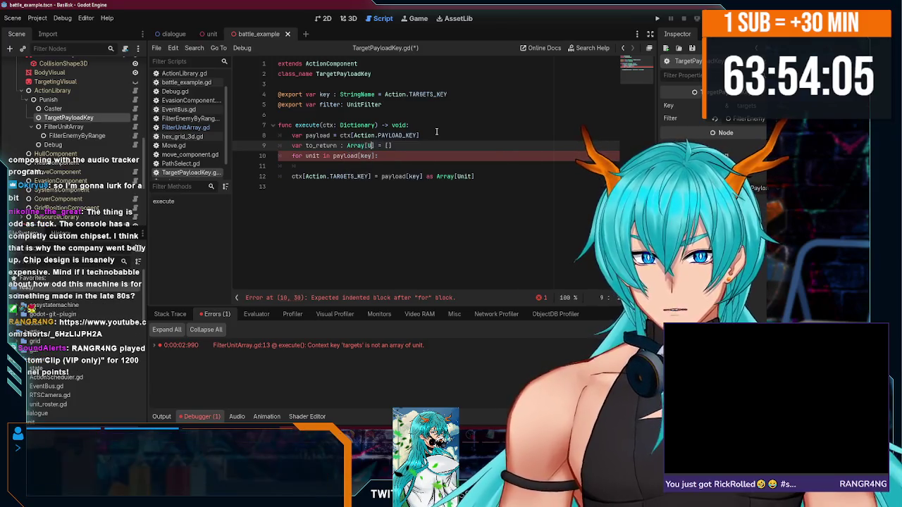
pyautogui.write('y]:')
pyautogui.press('Return')
pyautogui.press('BackSpace')
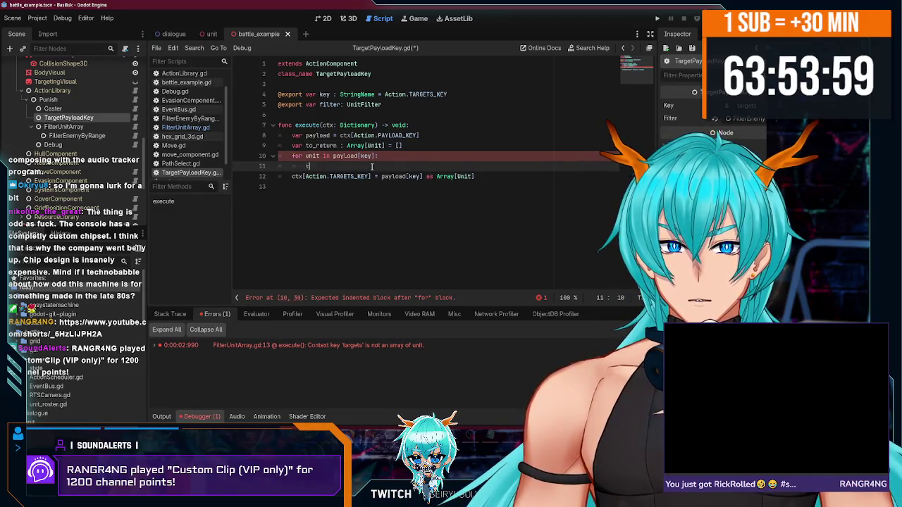
pyautogui.write('to_return.')
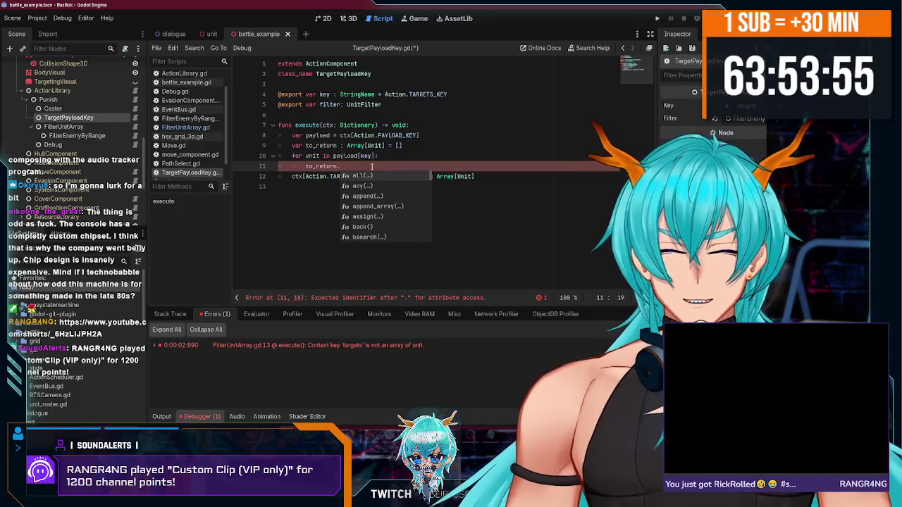
# - Check the Tween docs in the browser, then return to the script editor
pyautogui.hotkey('alt', 'Tab')
pyautogui.hotkey('alt', 'Tab')
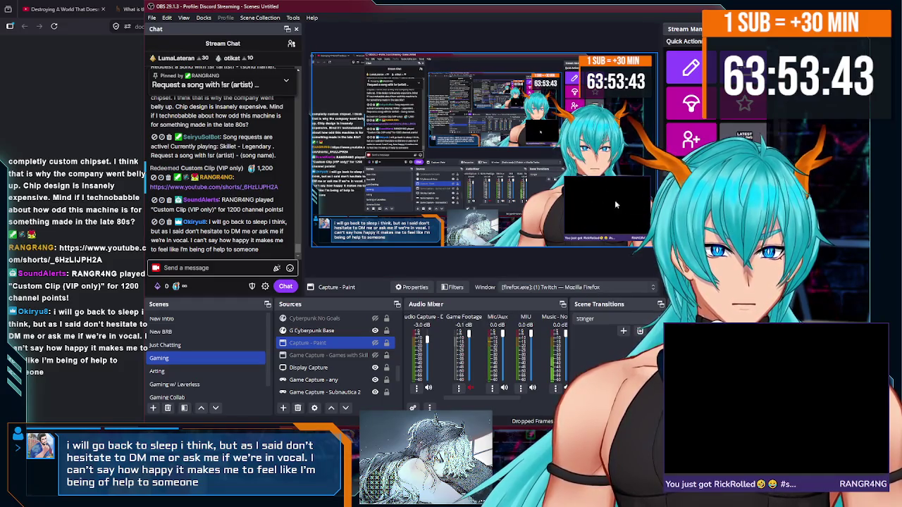
pyautogui.hotkey('alt', 'Tab')
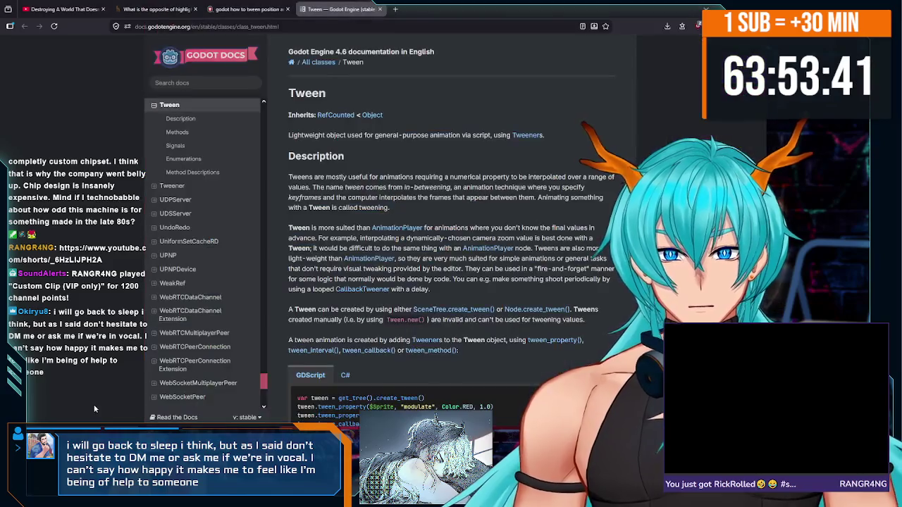
pyautogui.hotkey('alt', 'Tab')
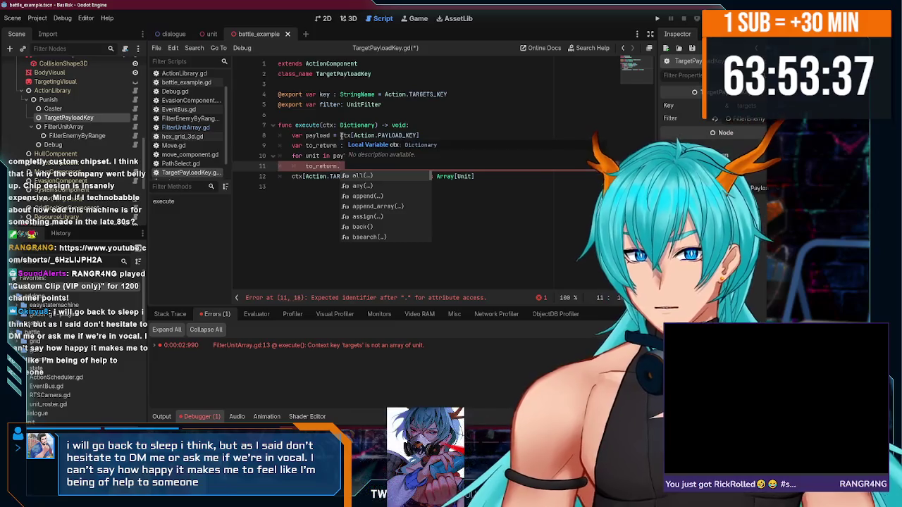
# - Finish the loop body as to_return.append(unit), select the cast on line 12, and save
pyautogui.moveTo(340, 135)
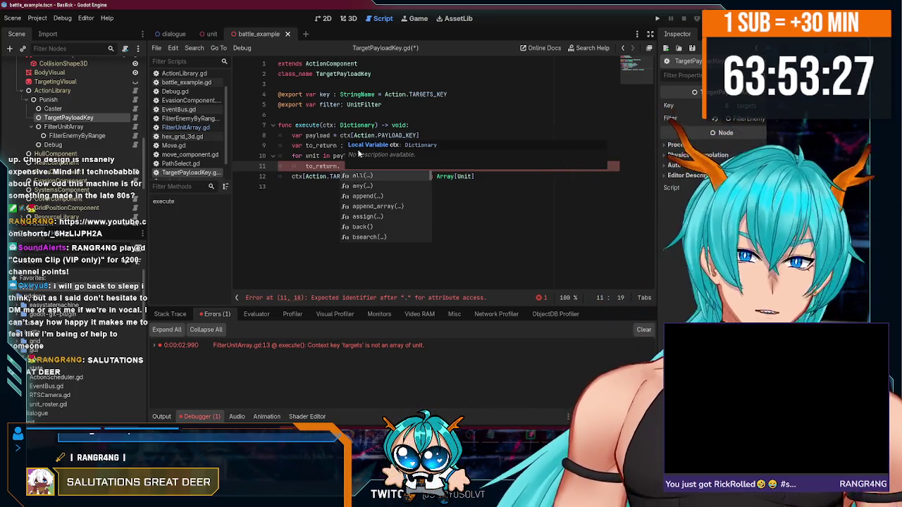
pyautogui.press('Escape')
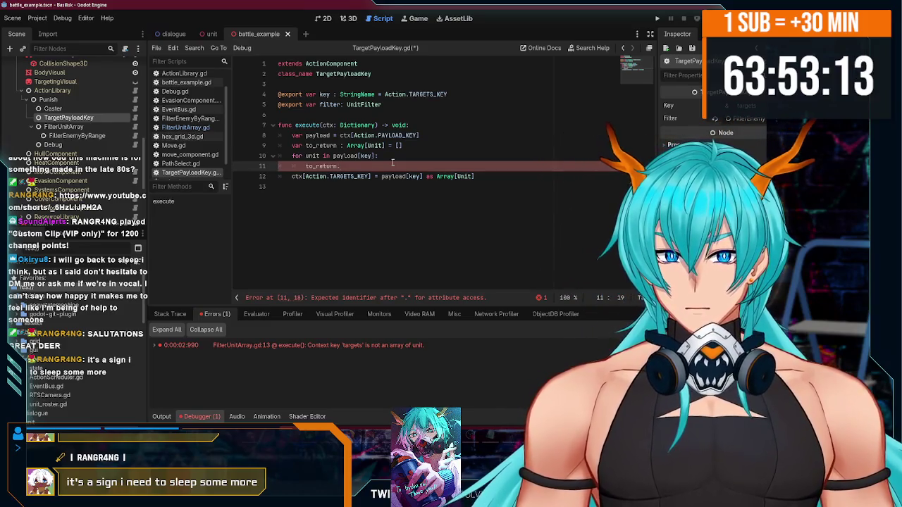
pyautogui.write('append(unit)')
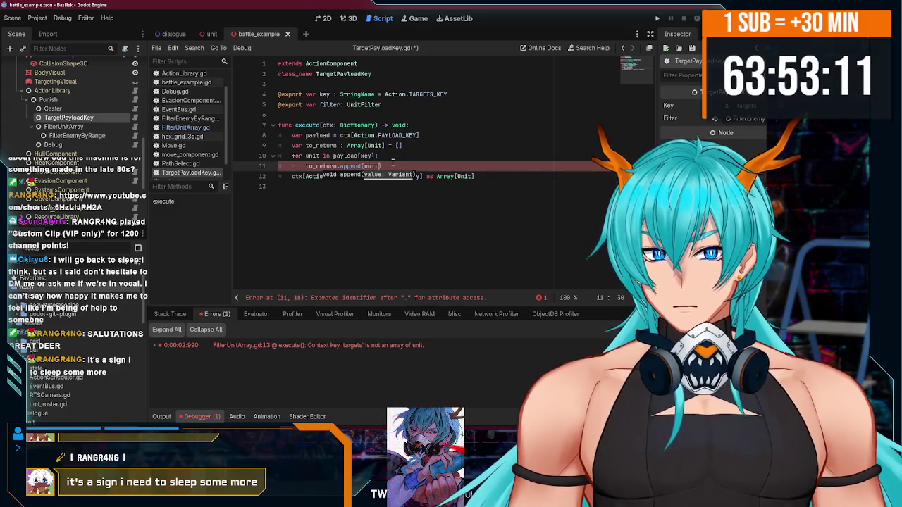
pyautogui.write(')')
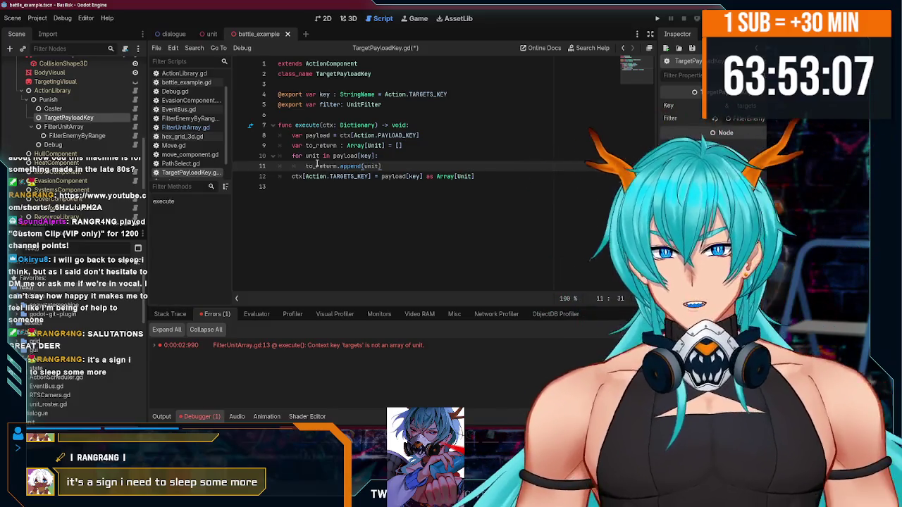
pyautogui.moveTo(381, 177); pyautogui.dragTo(544, 175)
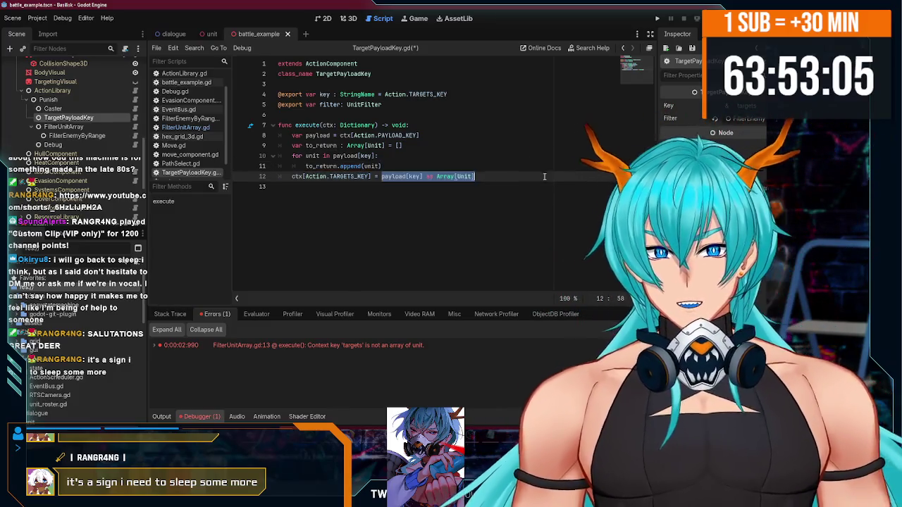
pyautogui.hotkey('ctrl', 's')
pyautogui.press('Up')
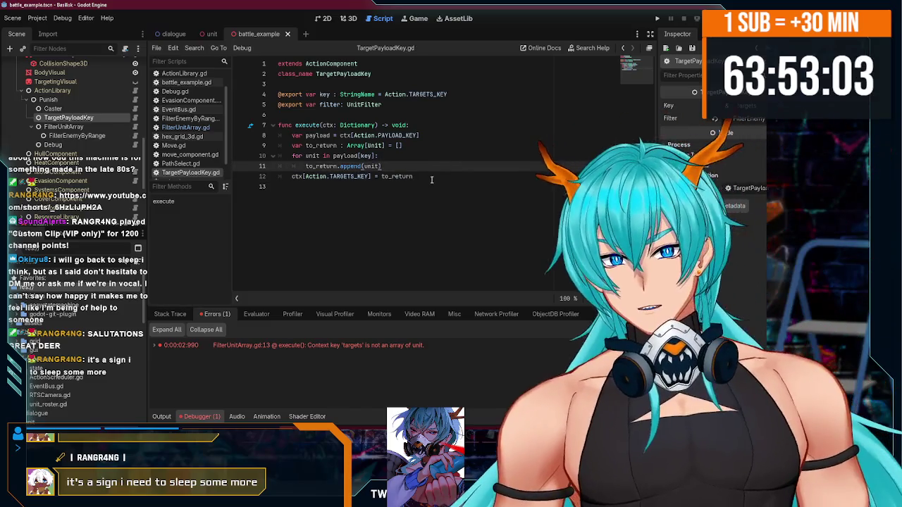
# - Run the game briefly, stop it, and delete the Debug node from Punish
pyautogui.click(657, 20)
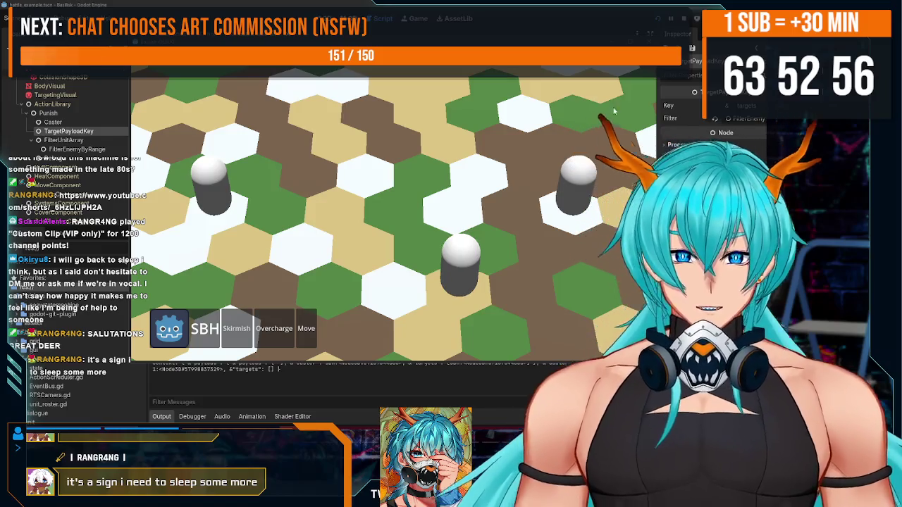
pyautogui.press('F8')
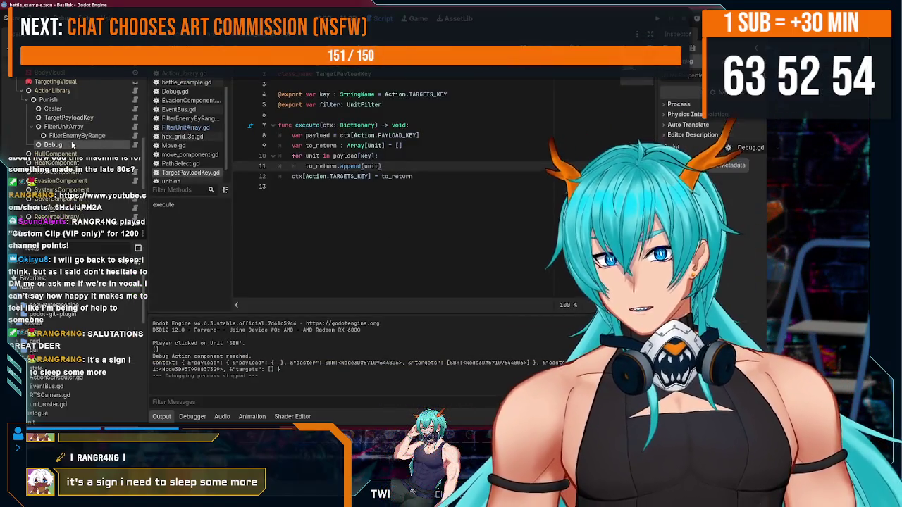
pyautogui.press('Delete')
pyautogui.click(368, 228)
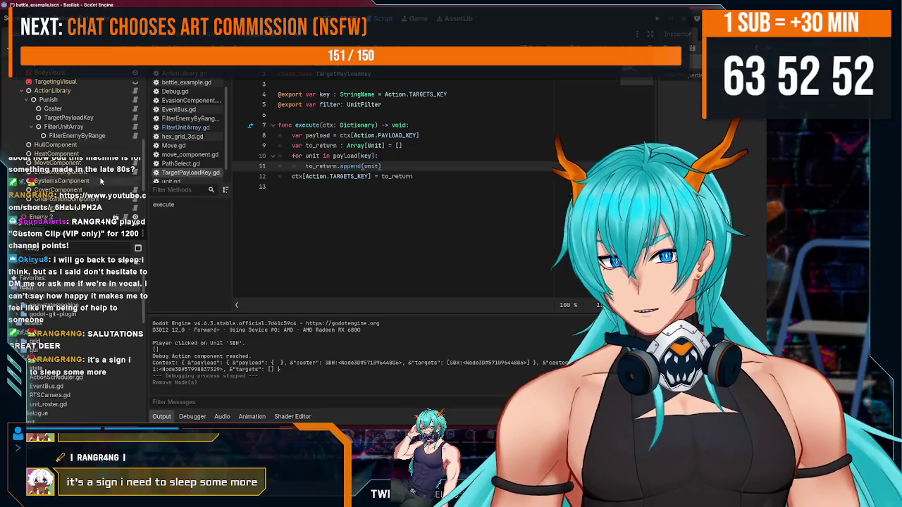
# - Open the Create New Node dialog under Punish and search for damage
pyautogui.click(39, 99)
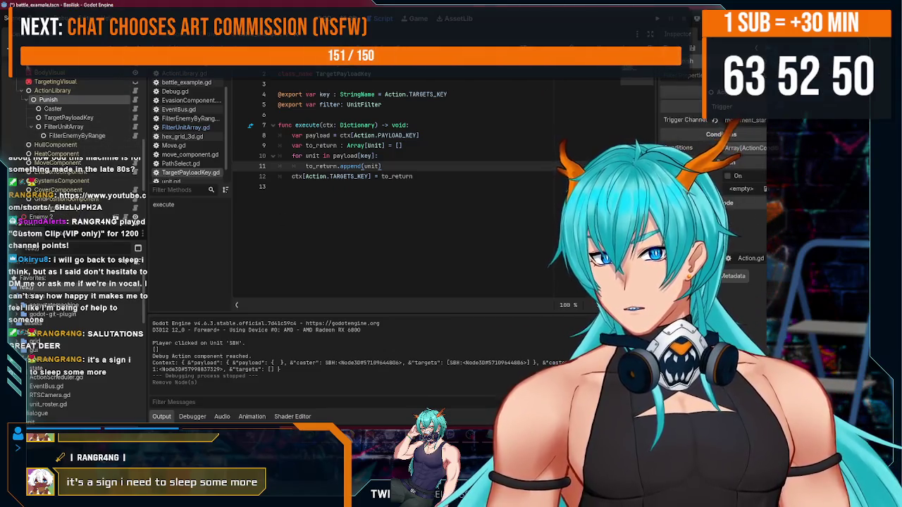
pyautogui.hotkey('ctrl', 'a')
pyautogui.write('debugdamage')
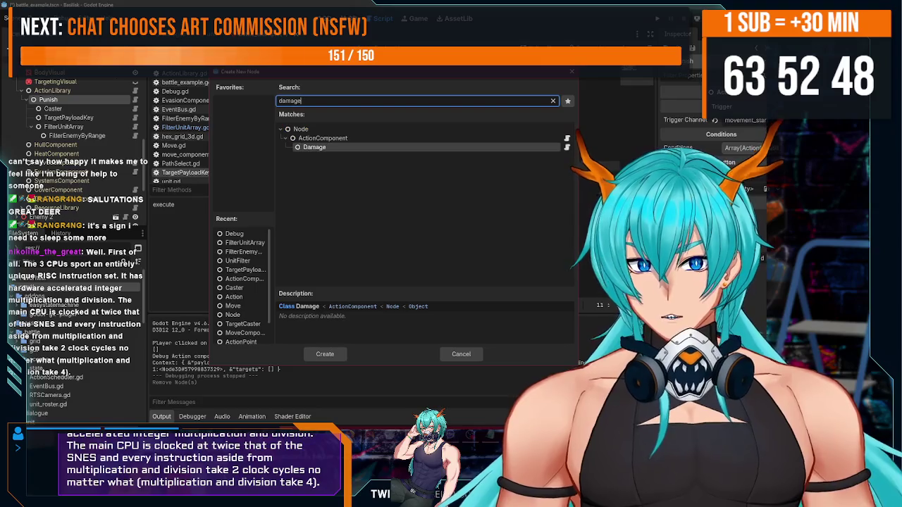
# - Create a Damage node under Punish with a new Dmg resource of amount 5
pyautogui.doubleClick(315, 148)
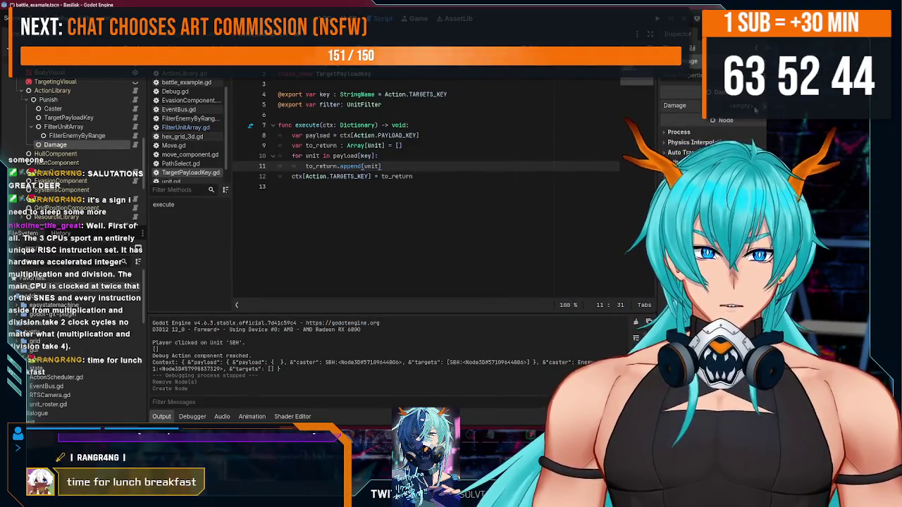
pyautogui.click(749, 107)
pyautogui.press('Escape')
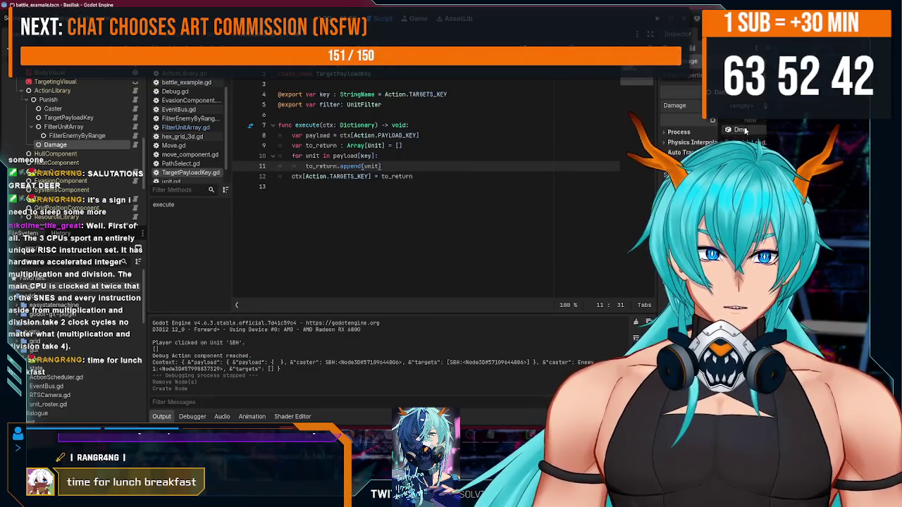
pyautogui.click(736, 120)
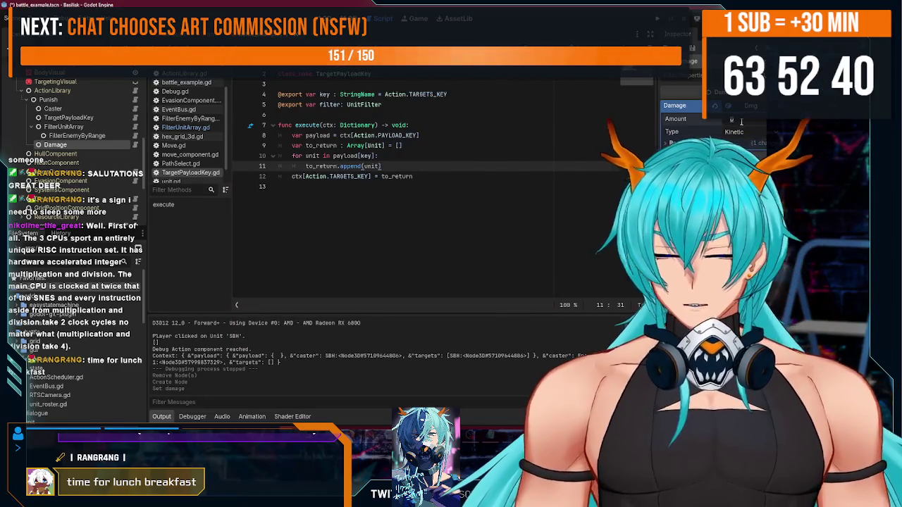
pyautogui.write('5')
pyautogui.press('Return')
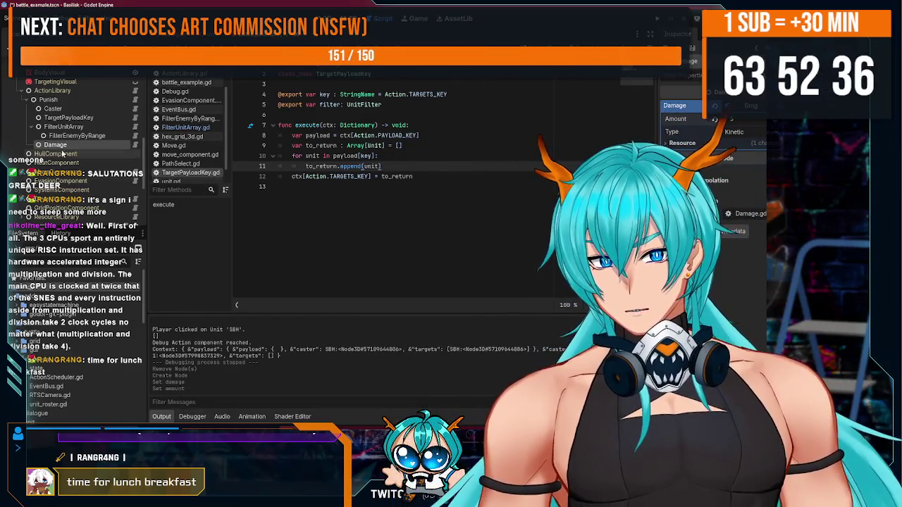
# - Trim the end of the print line 11 in Damage.gd and launch the game with F5
pyautogui.click(136, 144)
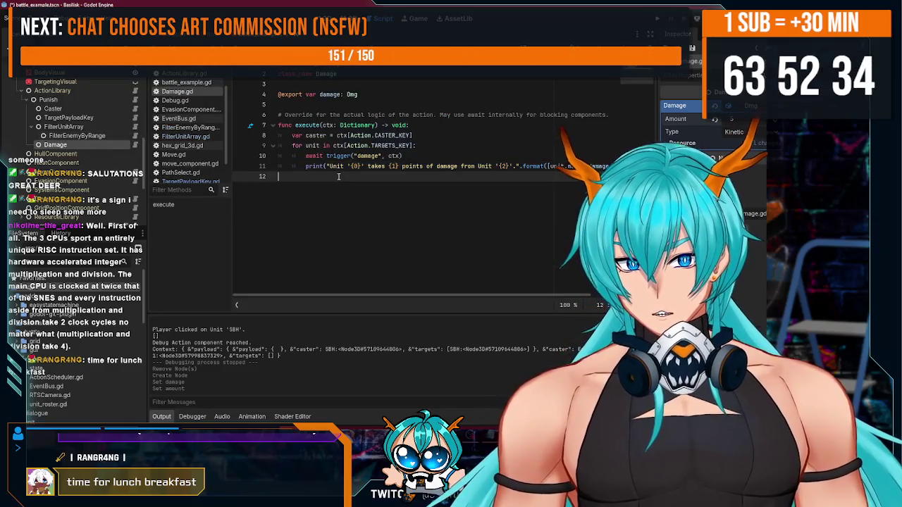
pyautogui.press('End')
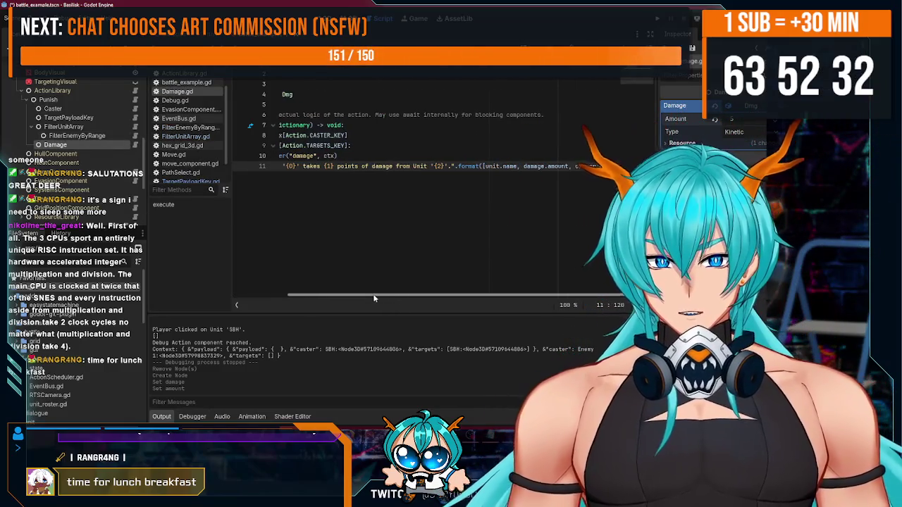
pyautogui.press('BackSpace')
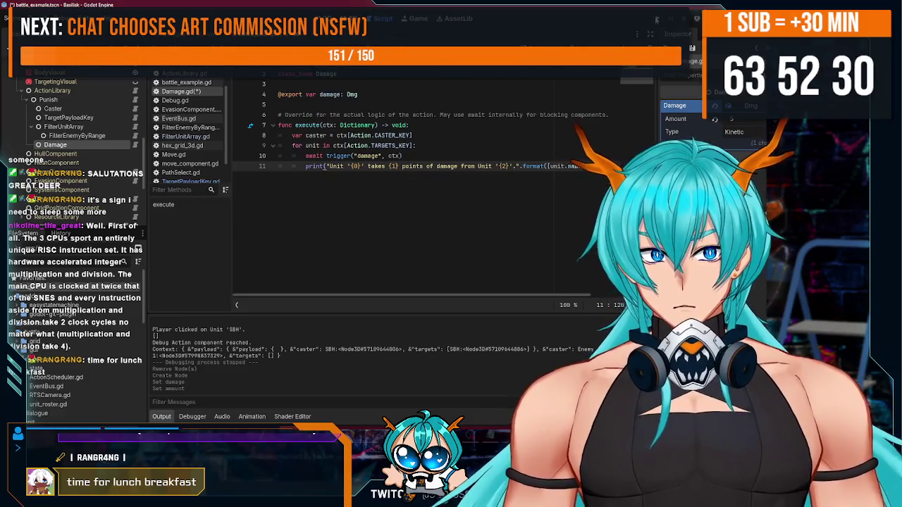
pyautogui.press('F5')
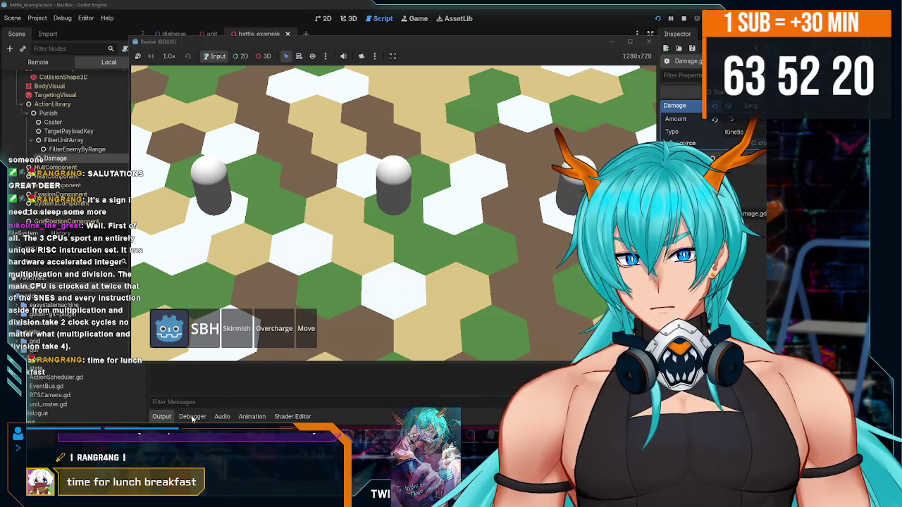
# - Move a unit across the hex map, check the debugger's new error, and return to the game
pyautogui.click(289, 332)
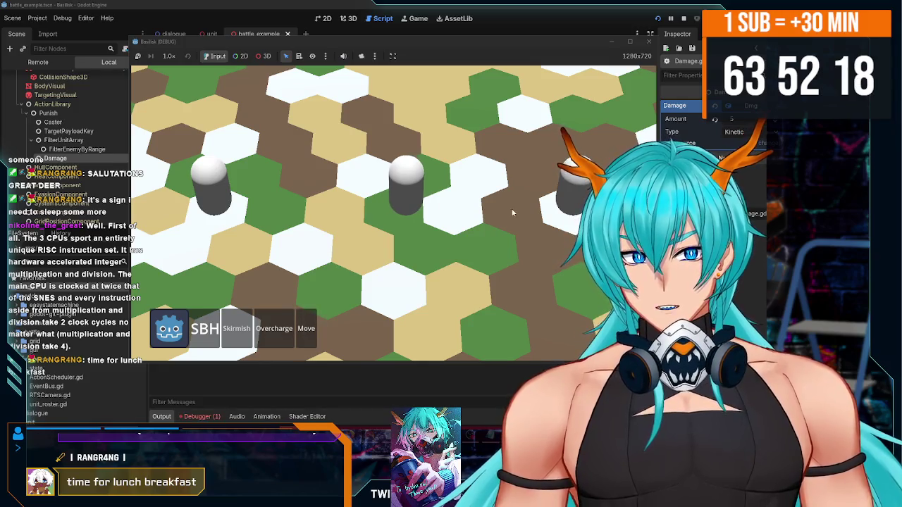
pyautogui.click(198, 416)
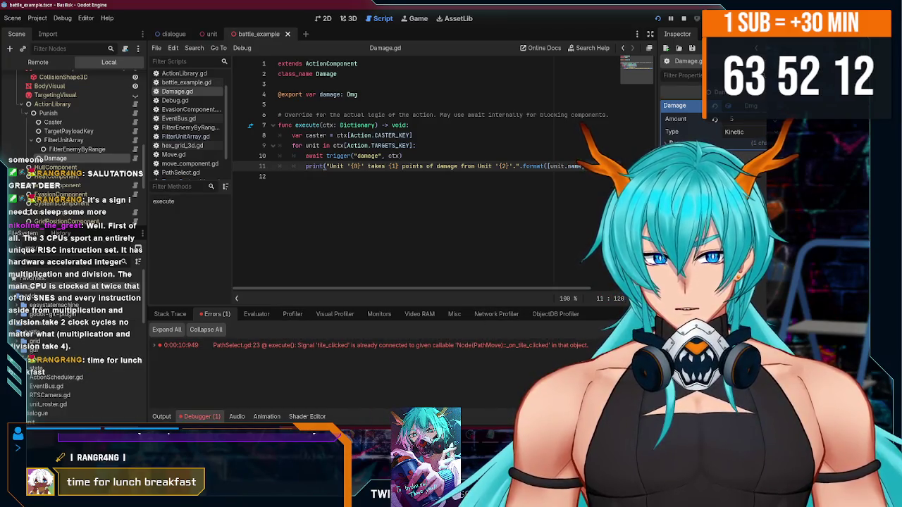
pyautogui.hotkey('alt', 'Tab')
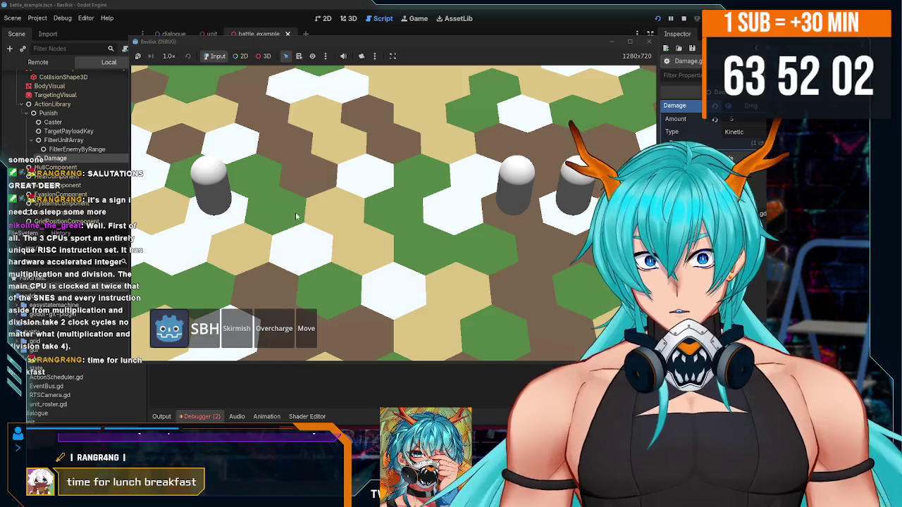
# - Relaunch the game, move the middle unit two hexes right, stop, and list the debugger errors
pyautogui.click(649, 42)
pyautogui.click(658, 18)
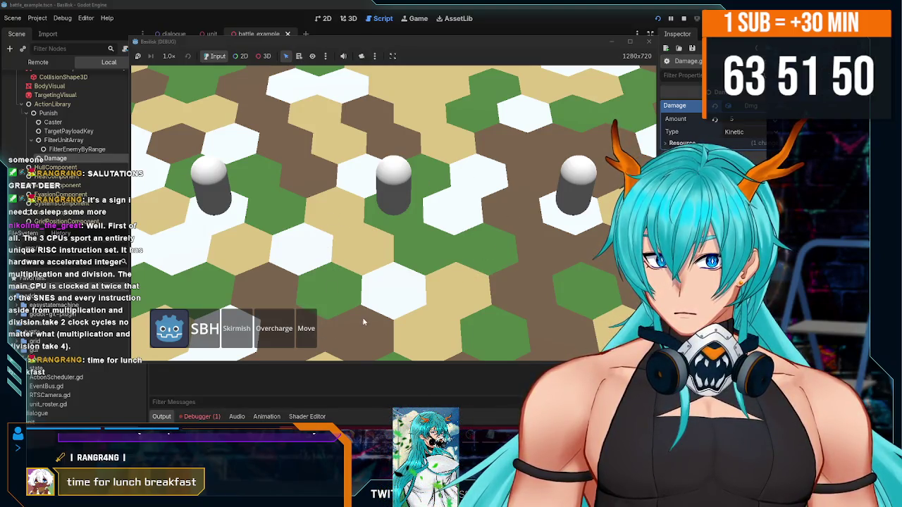
pyautogui.click(307, 328)
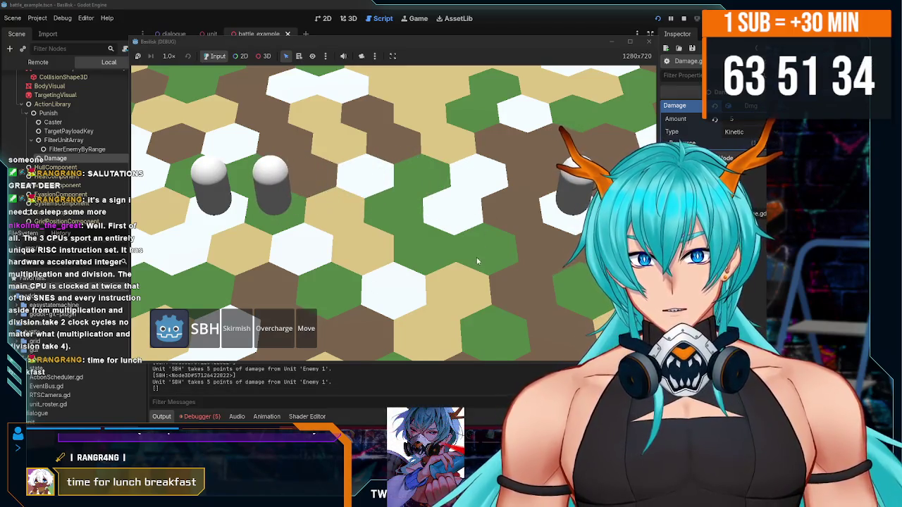
pyautogui.click(648, 42)
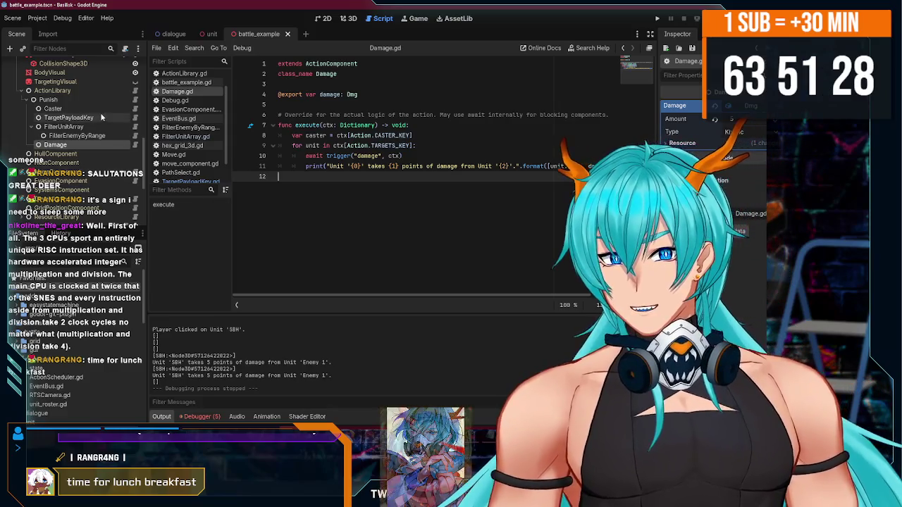
pyautogui.click(200, 416)
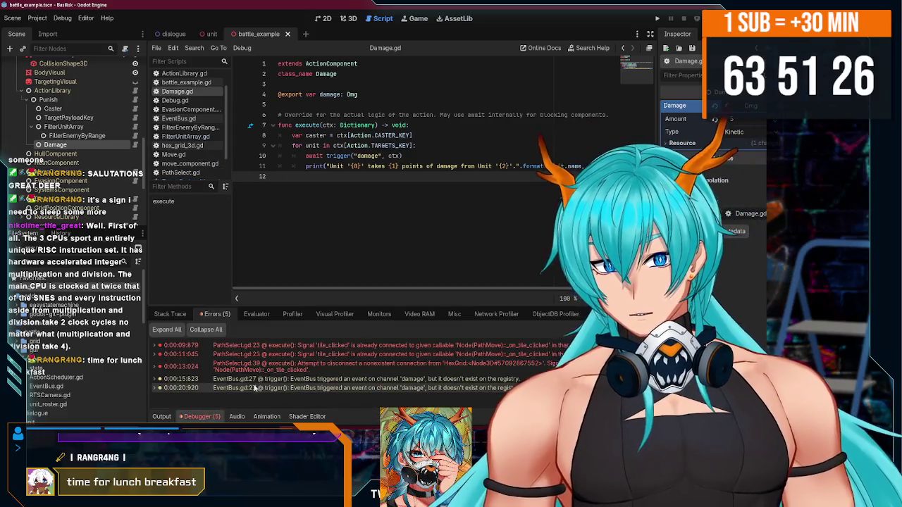
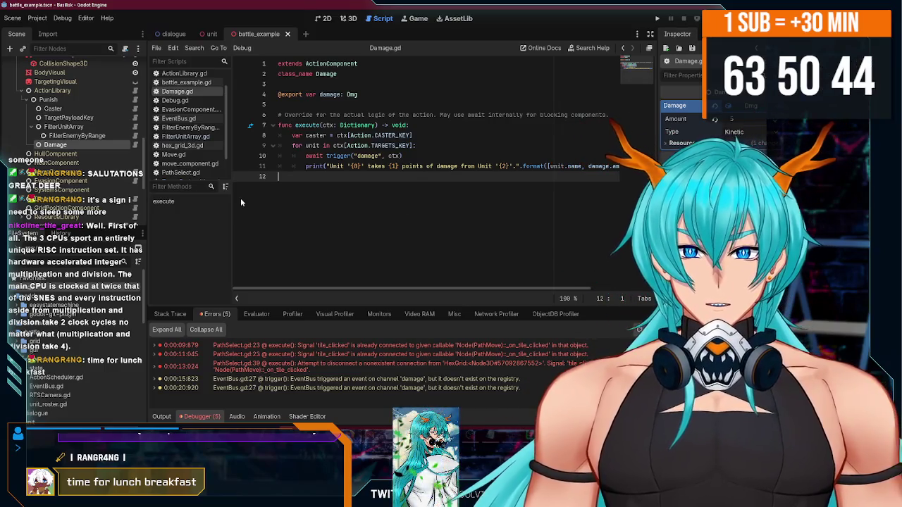
# - Open PathSelect.gd from the PathMove node in the ActionLibrary tree
pyautogui.scroll(5, 95, 185)
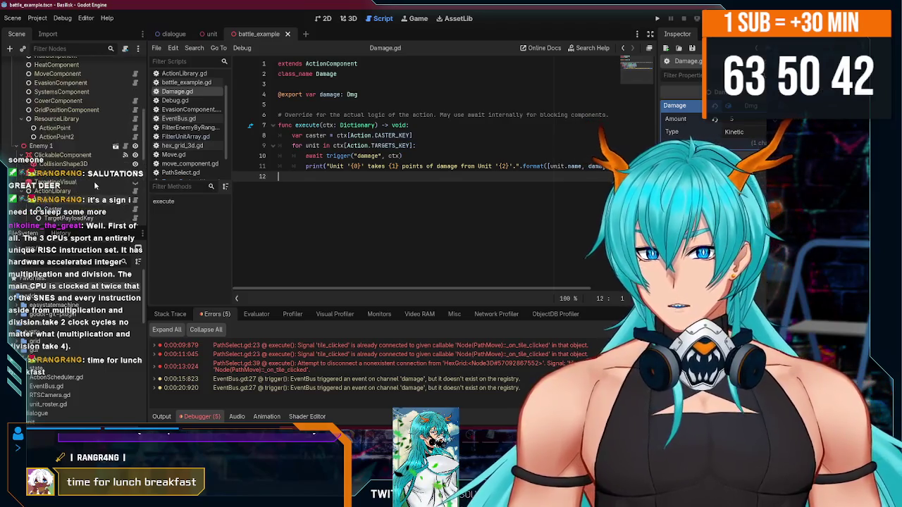
pyautogui.scroll(3, 94, 181)
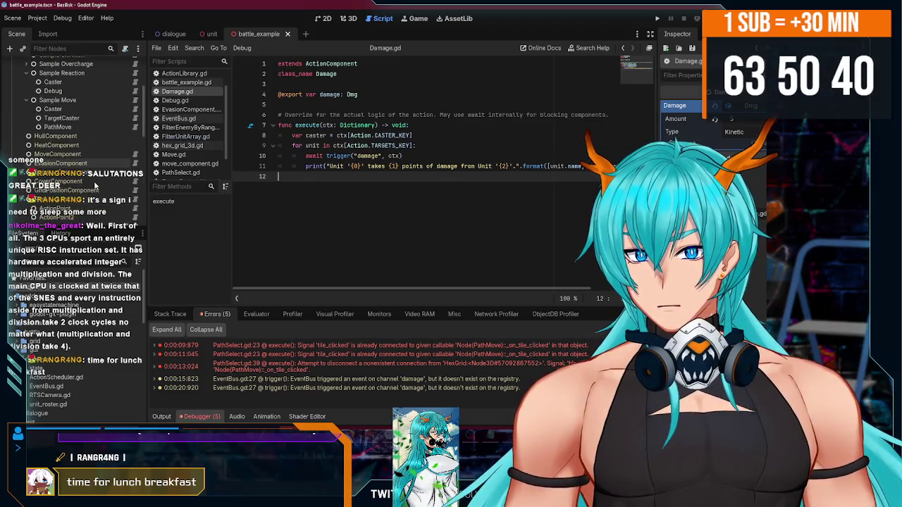
pyautogui.scroll(-2, 95, 185)
pyautogui.click(80, 138)
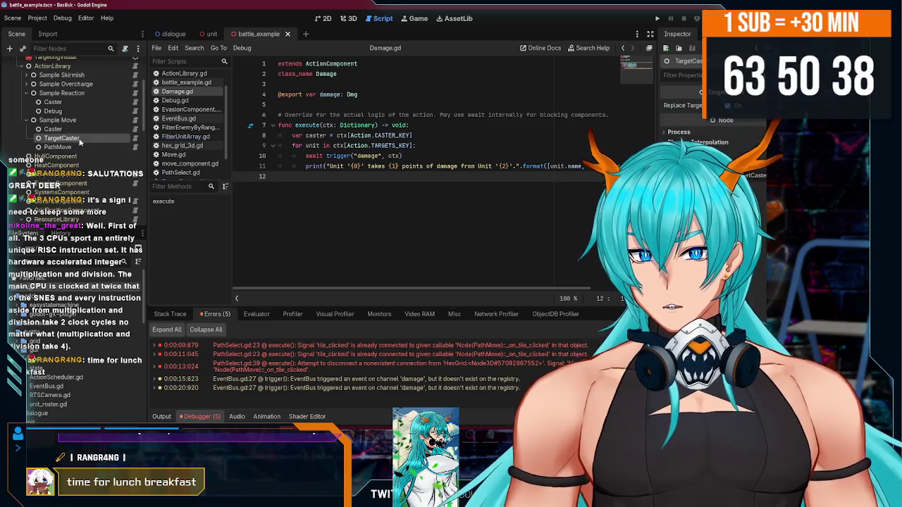
pyautogui.click(135, 147)
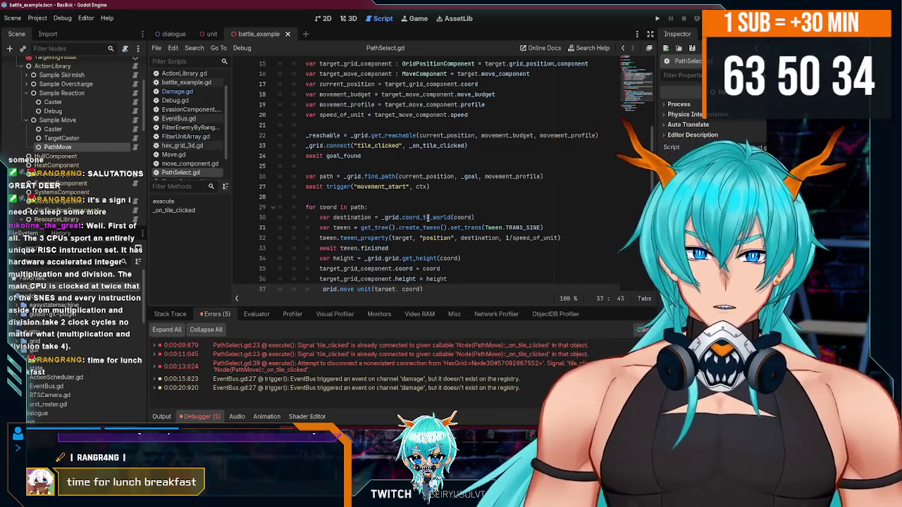
# - Read through PathSelect.gd, then inspect the TargetPayloadKey, Damage and FilterEnemyByRange nodes
pyautogui.scroll(-1, 443, 209)
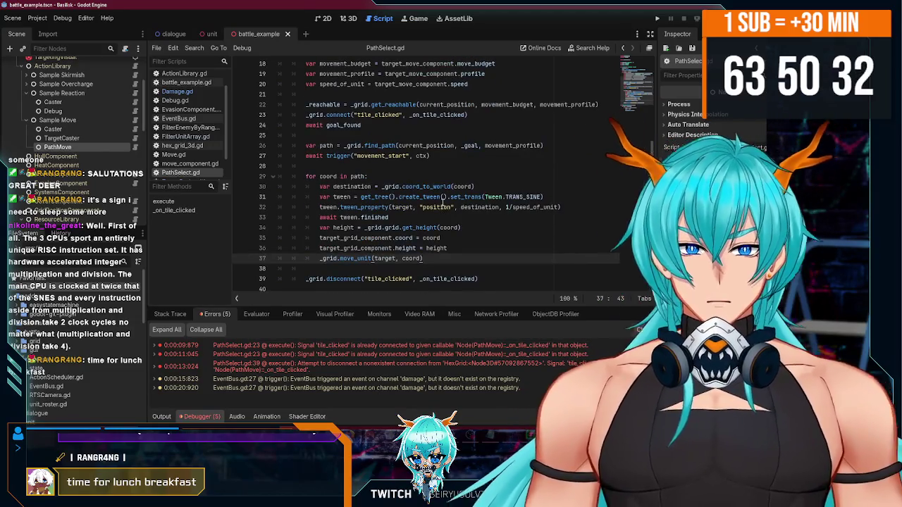
pyautogui.scroll(-1, 442, 203)
pyautogui.scroll(-5, 100, 140)
pyautogui.scroll(-2, 99, 140)
pyautogui.scroll(-8, 80, 134)
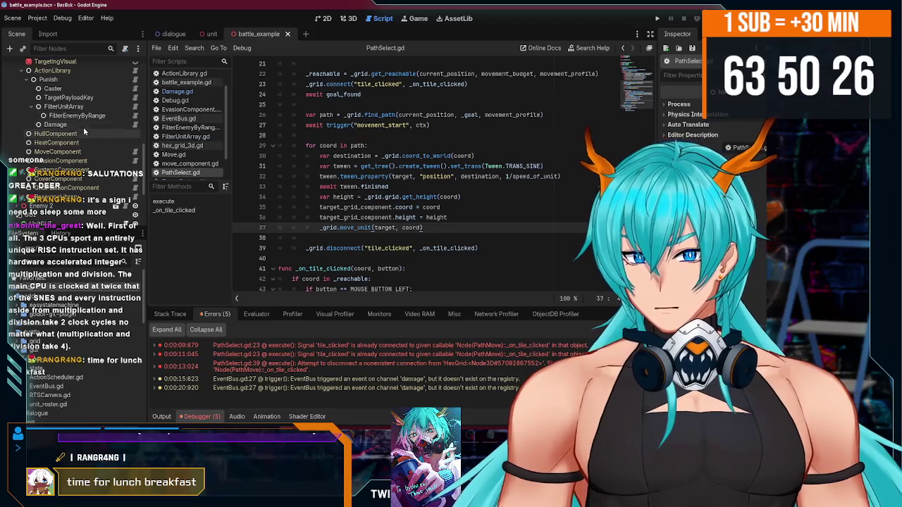
pyautogui.scroll(2, 96, 125)
pyautogui.click(76, 118)
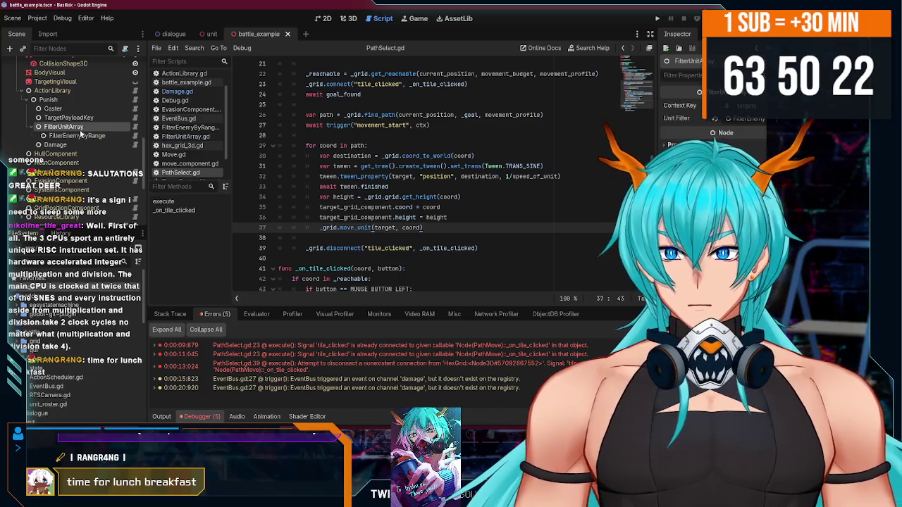
pyautogui.click(83, 144)
pyautogui.click(102, 136)
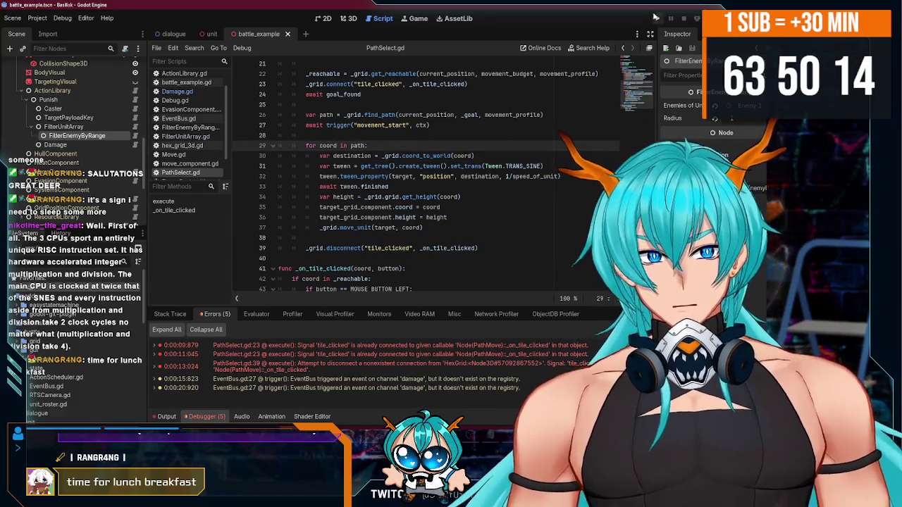
# - Run the battle, click units Enemy 1 and SBH, then stop the game
pyautogui.click(657, 19)
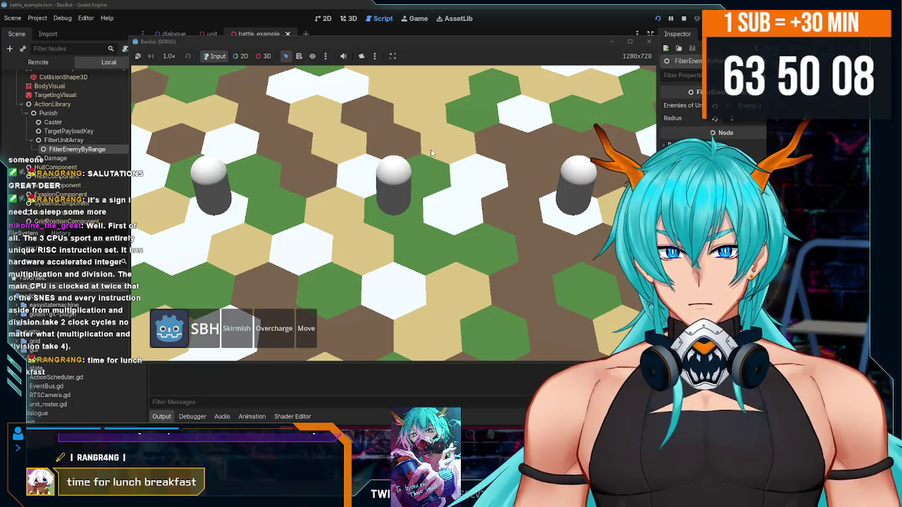
pyautogui.click(650, 42)
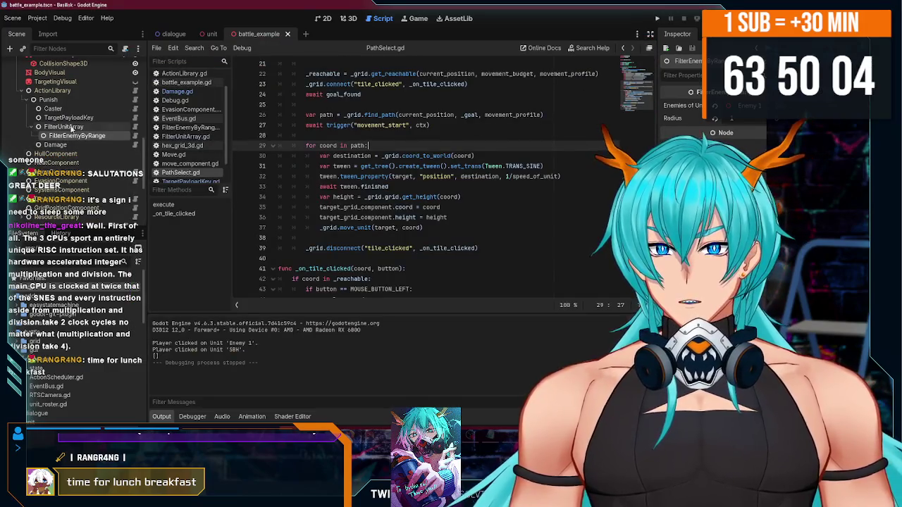
# - Delete the empty last line of the Caster node's Caster.gd script
pyautogui.click(120, 109)
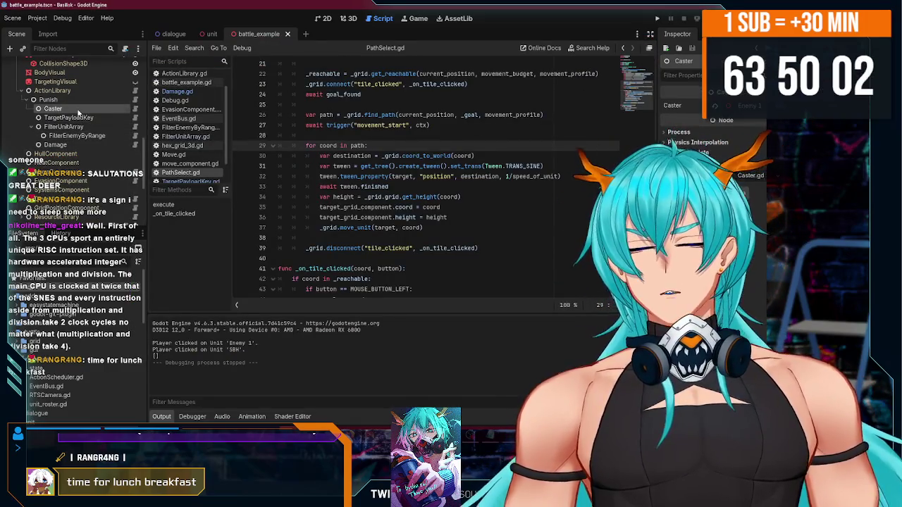
pyautogui.click(134, 109)
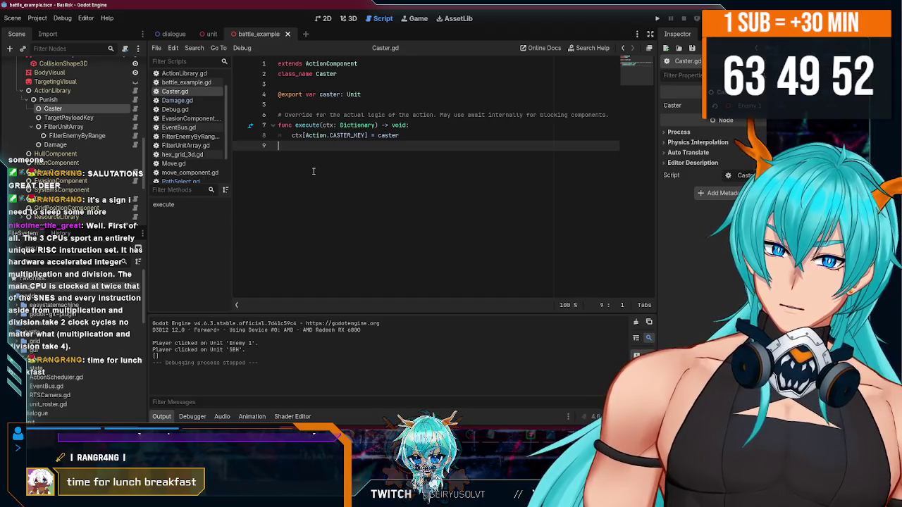
pyautogui.press('BackSpace')
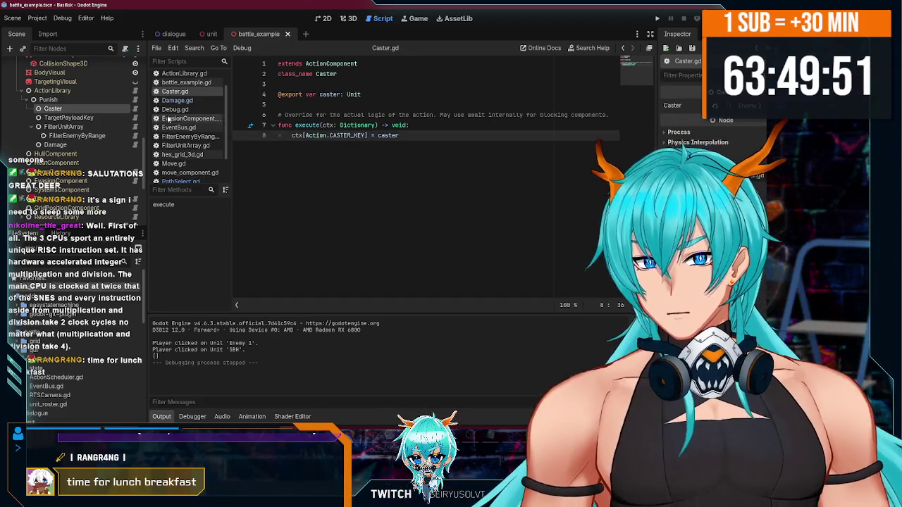
# - Delete the trailing empty line from the Damage node's Damage.gd script
pyautogui.click(83, 144)
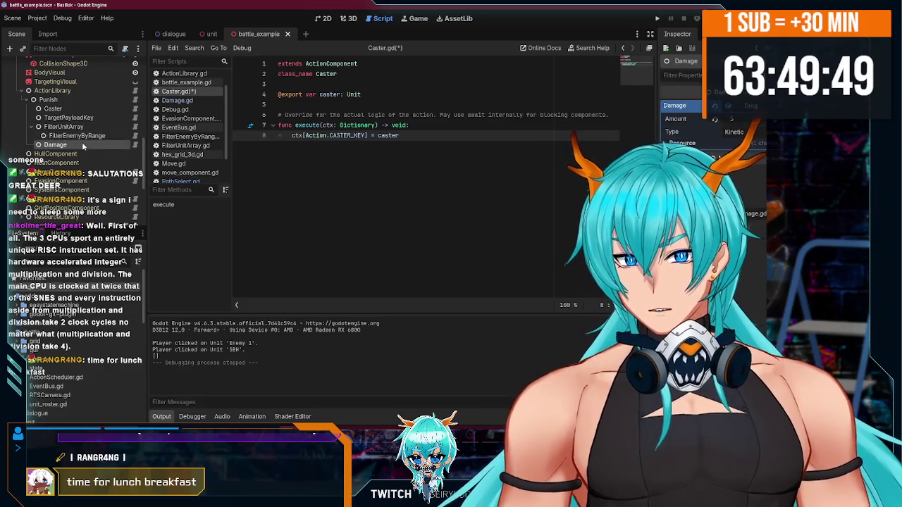
pyautogui.click(137, 145)
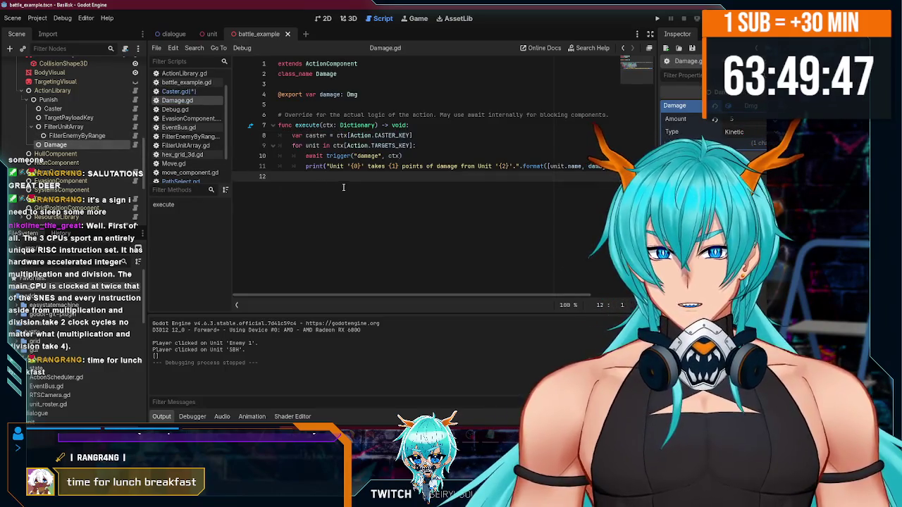
pyautogui.press('BackSpace')
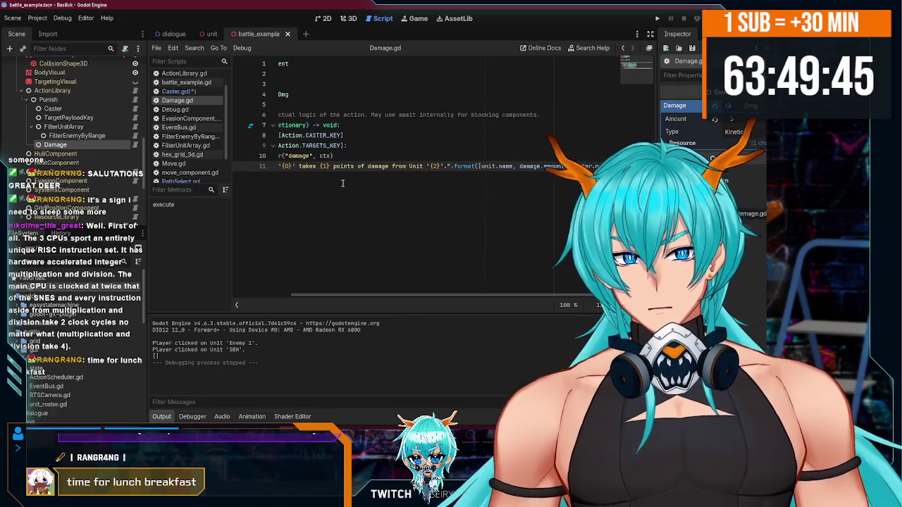
pyautogui.hscroll(-3, 355, 295)
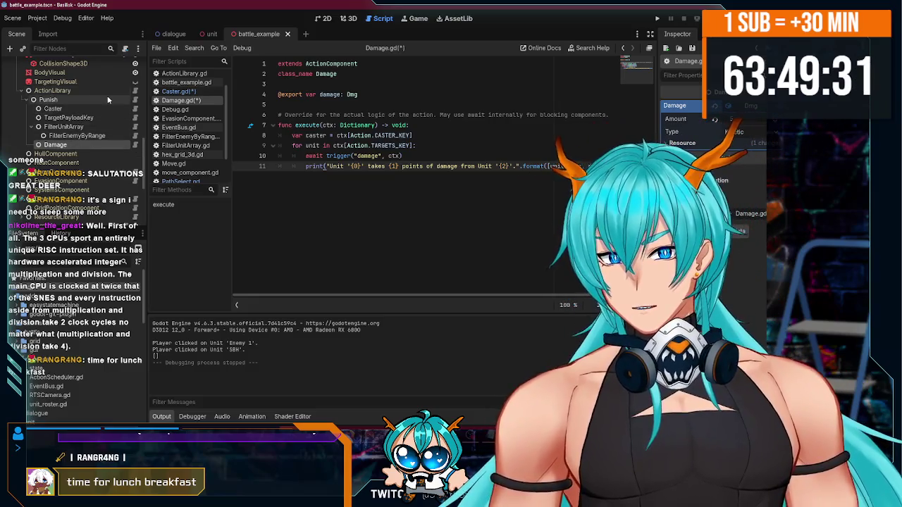
pyautogui.rightClick(65, 90)
# - Add a Debug child node and drag it into Punish right after Damage
pyautogui.press('Escape')
pyautogui.rightClick(60, 90)
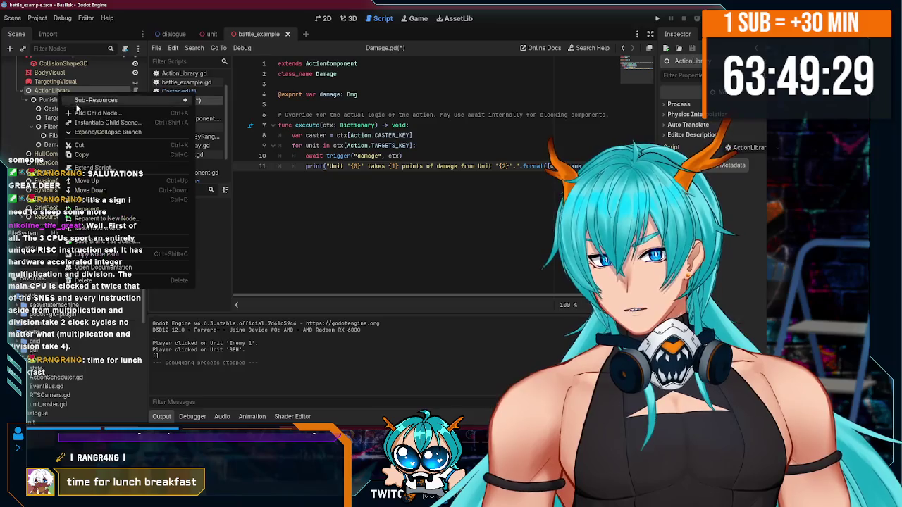
pyautogui.click(92, 99)
pyautogui.write('debug')
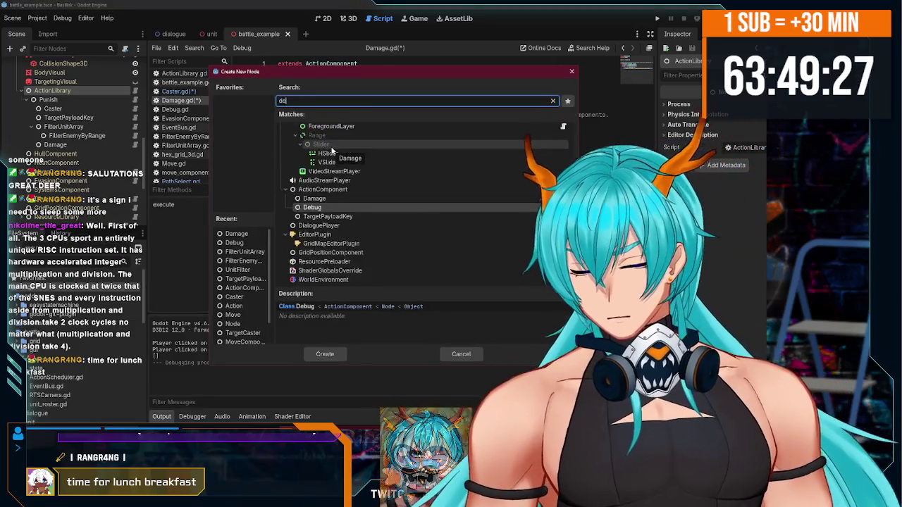
pyautogui.doubleClick(331, 149)
pyautogui.moveTo(51, 153)
pyautogui.mouseDown()
pyautogui.moveTo(70, 156)
pyautogui.moveTo(71, 100)
pyautogui.mouseUp()
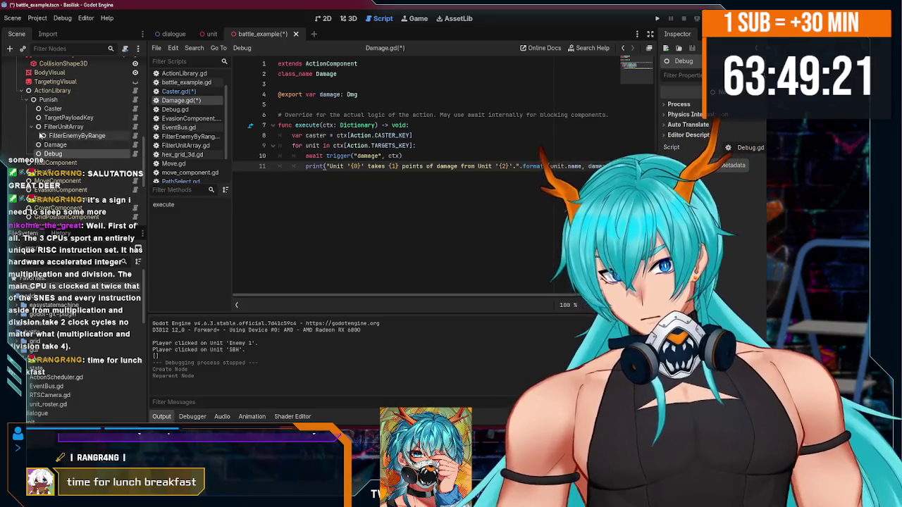
# - Set the timer in Debug.gd to 1.0, save, and launch the game with F5
pyautogui.click(39, 126)
pyautogui.click(82, 135)
pyautogui.click(82, 144)
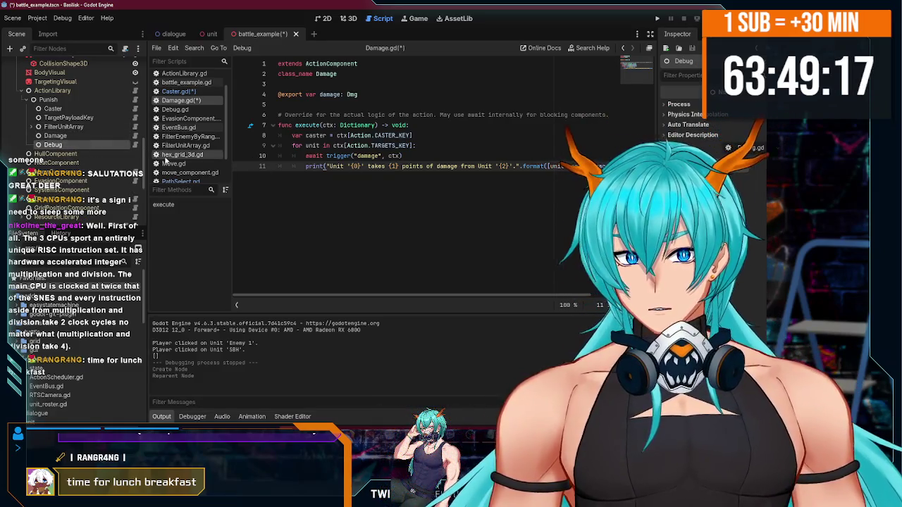
pyautogui.click(175, 110)
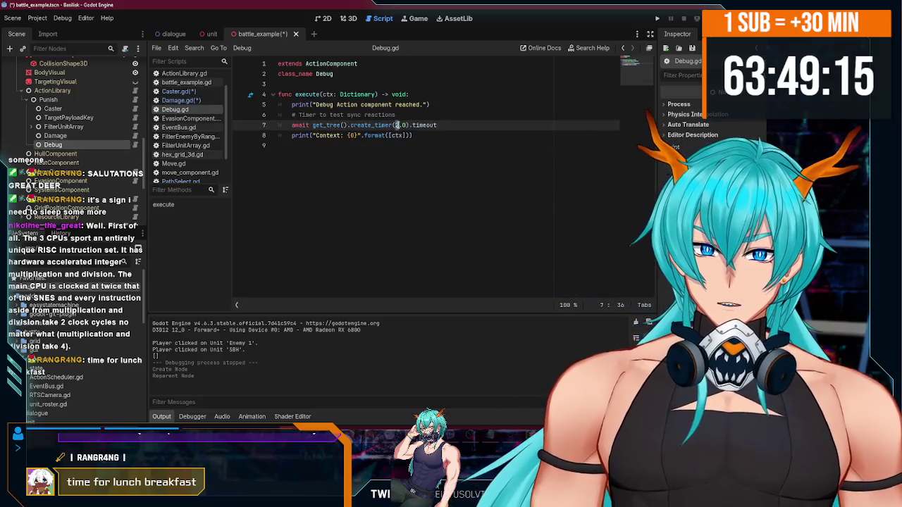
pyautogui.write('1')
pyautogui.press('End')
pyautogui.hotkey('ctrl', 's')
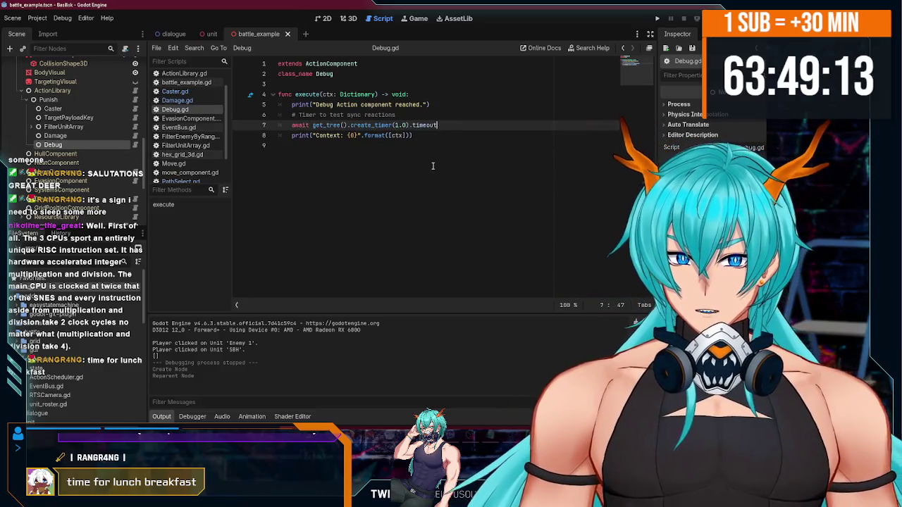
pyautogui.press('F5')
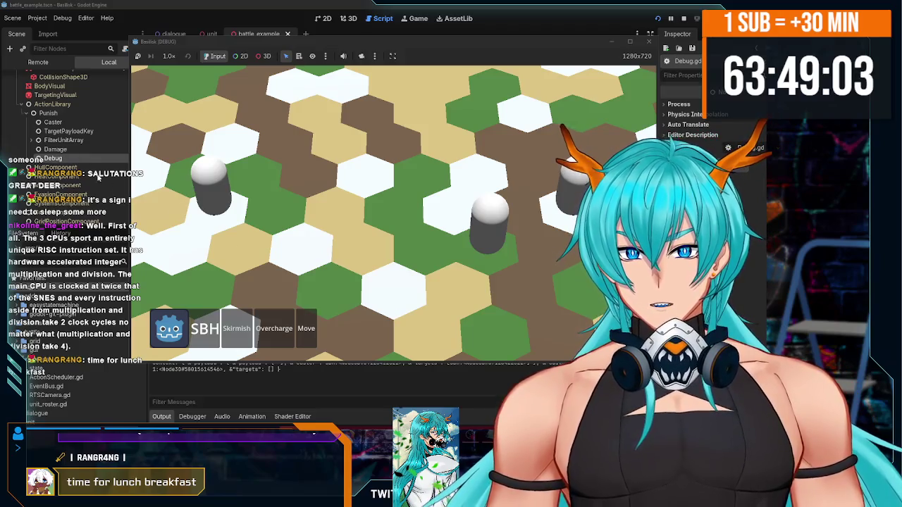
# - Use Move in the battle until 'Debug Action component reached' is logged, then return to the editor
pyautogui.click(307, 334)
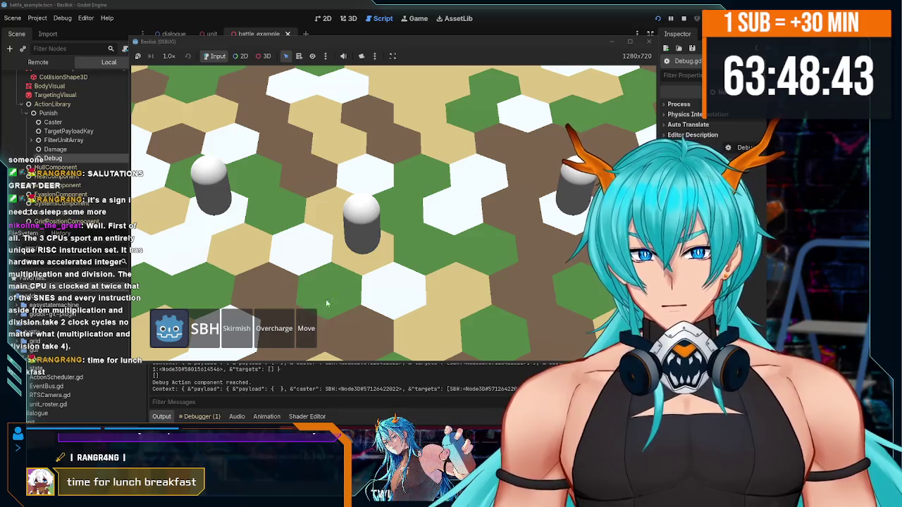
pyautogui.click(71, 159)
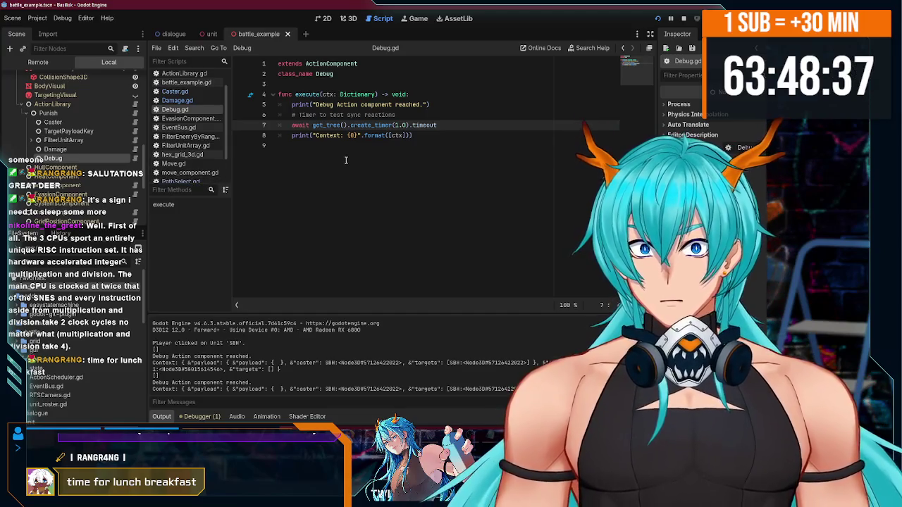
# - Change Debug.gd's create_timer on line 7 from 1.0 to 0.0 and save
pyautogui.click(67, 149)
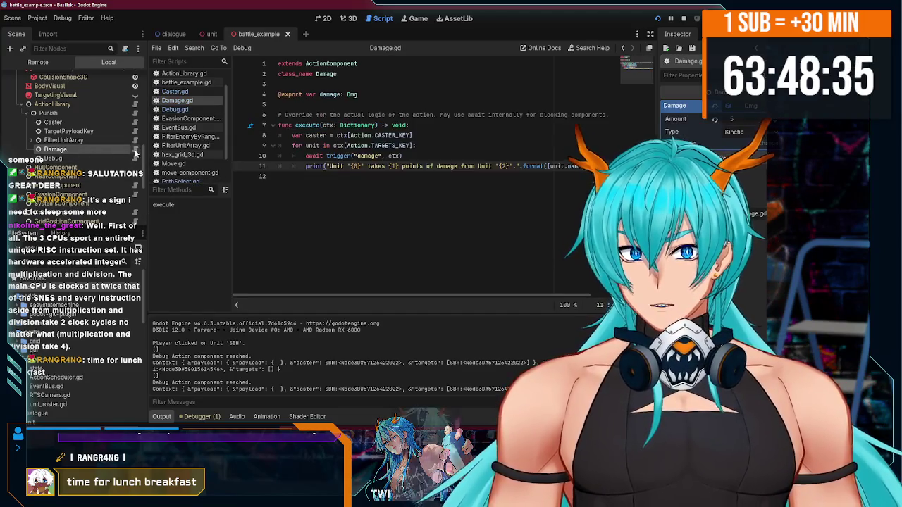
pyautogui.click(95, 133)
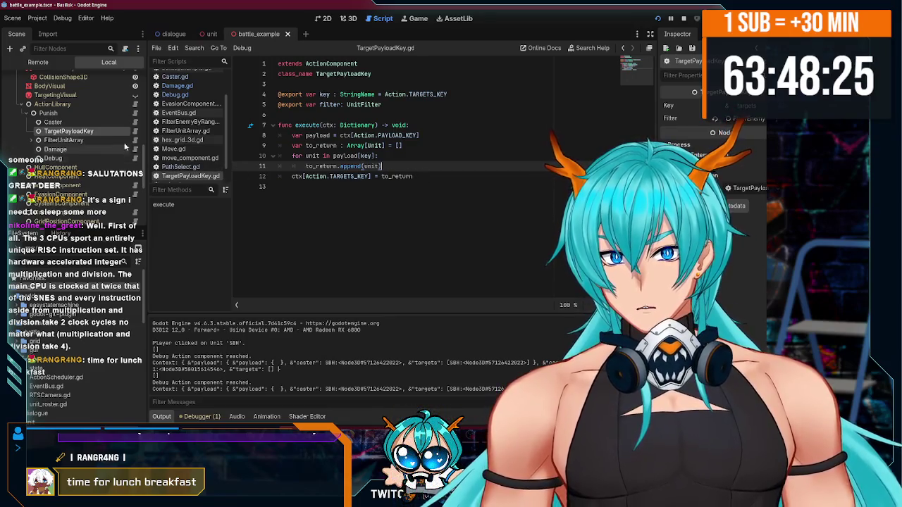
pyautogui.scroll(-2, 117, 155)
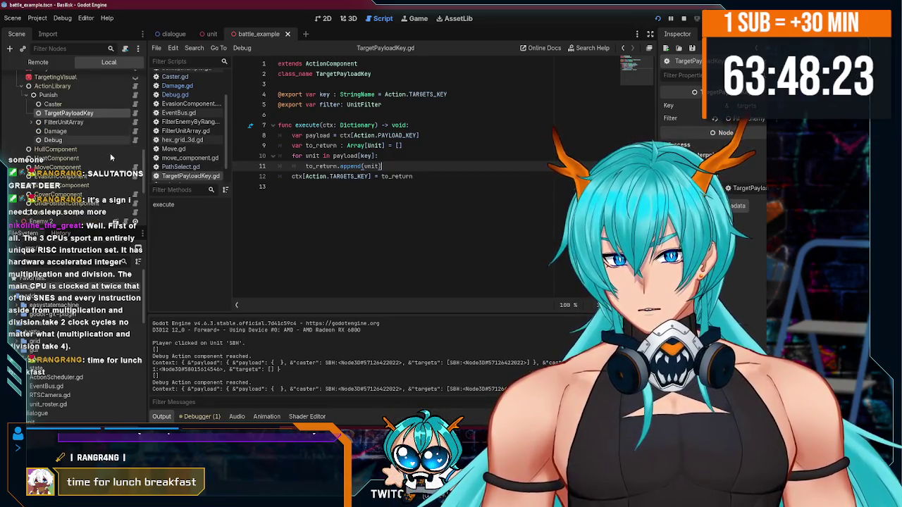
pyautogui.scroll(2, 110, 152)
pyautogui.click(110, 148)
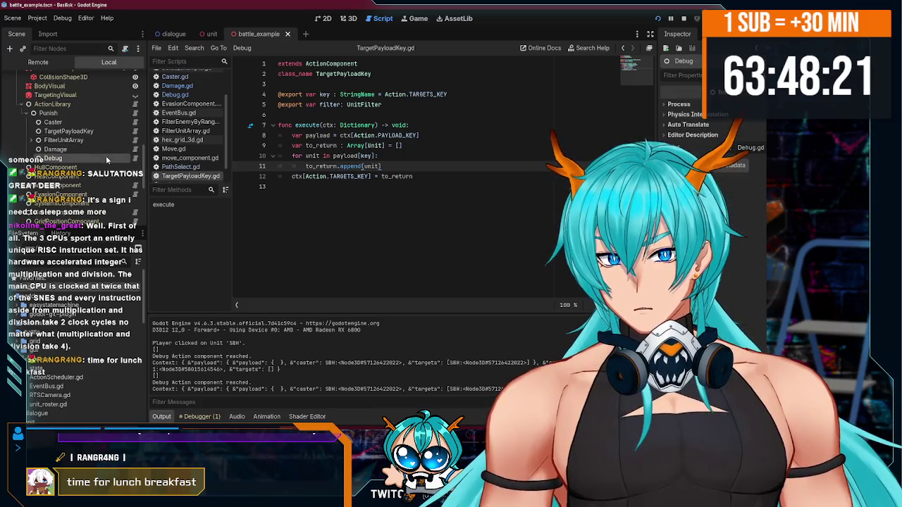
pyautogui.click(135, 158)
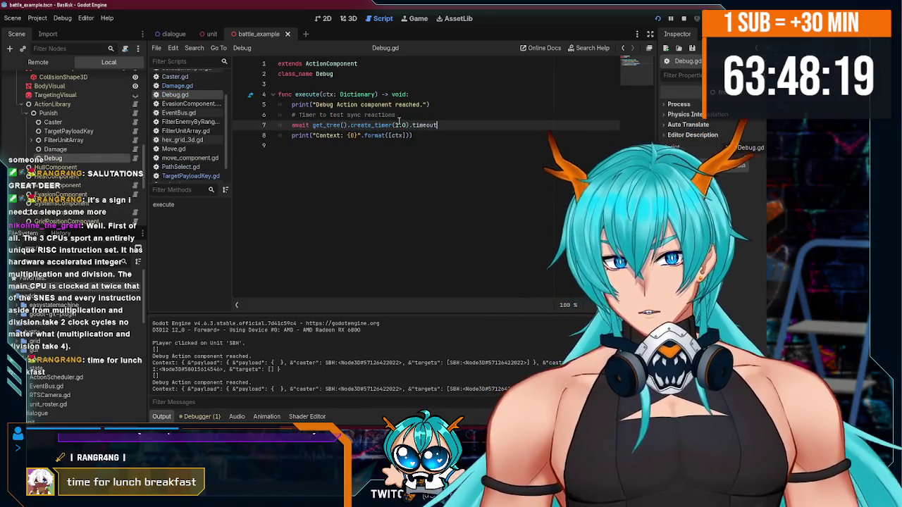
pyautogui.write('0')
pyautogui.click(412, 135)
pyautogui.hotkey('ctrl', 's')
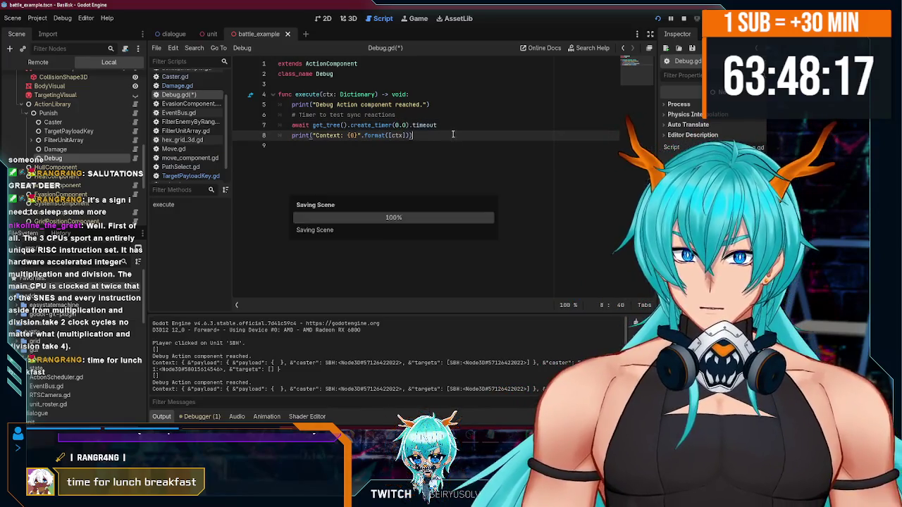
# - Run the battle, move SBH to two hexes to trigger the 5-damage reaction, then stop
pyautogui.click(667, 21)
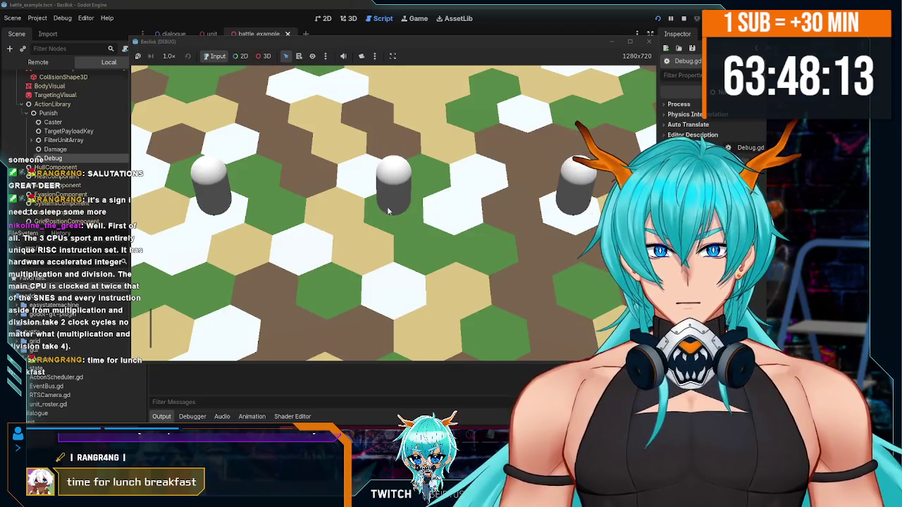
pyautogui.click(508, 209)
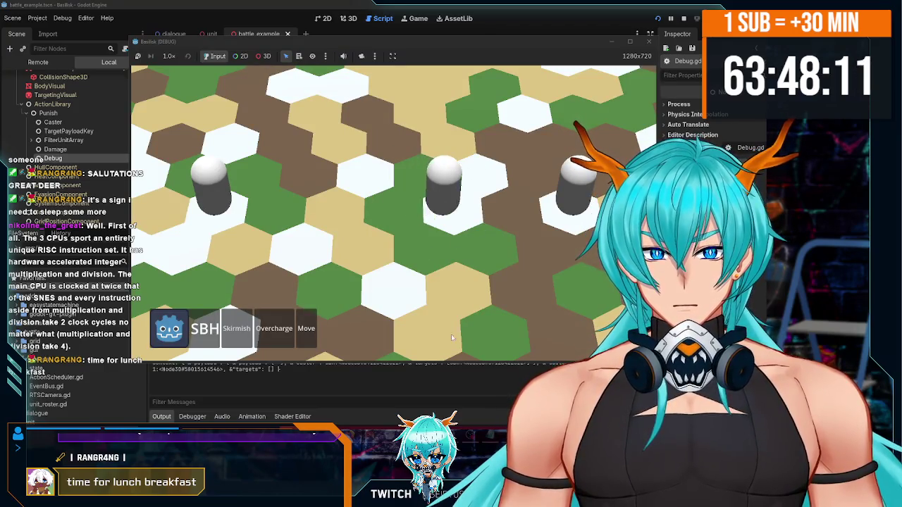
pyautogui.click(457, 302)
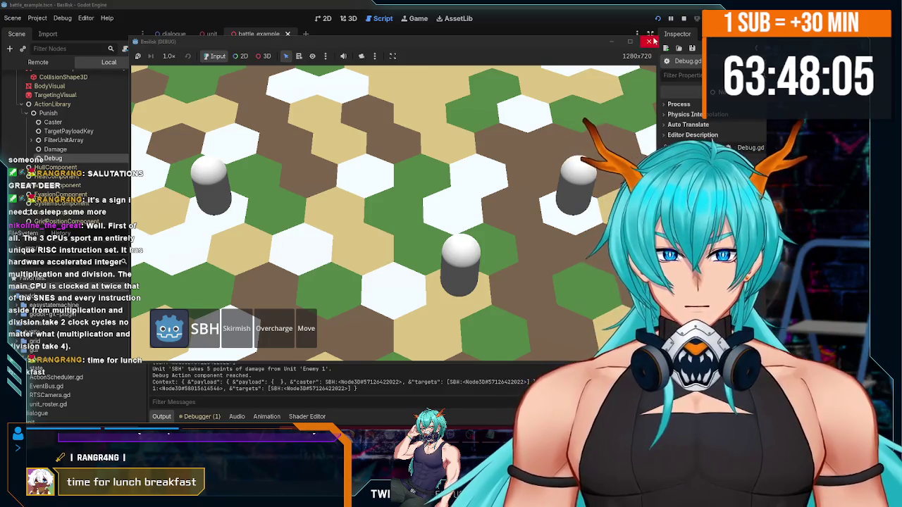
pyautogui.click(651, 42)
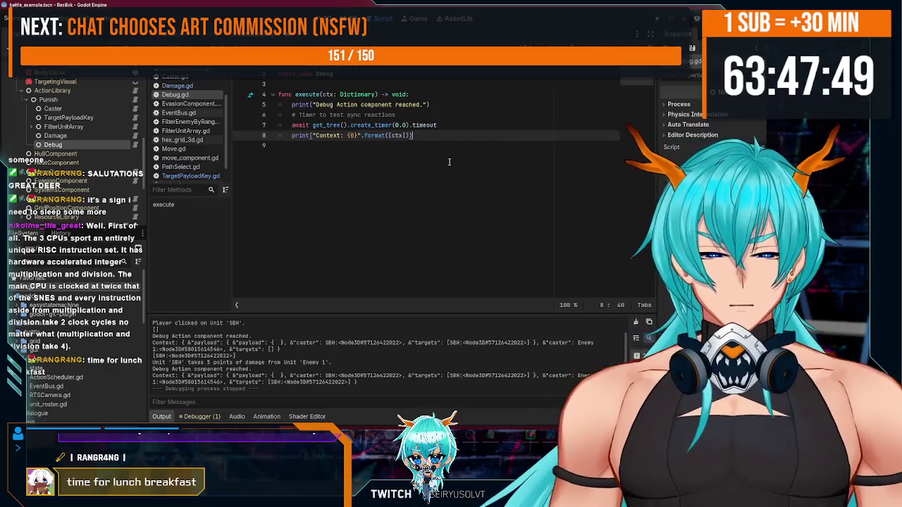
# - Delete the print(ctx[context_key]) line at the end of FilterUnitArray's script
pyautogui.scroll(1, 60, 197)
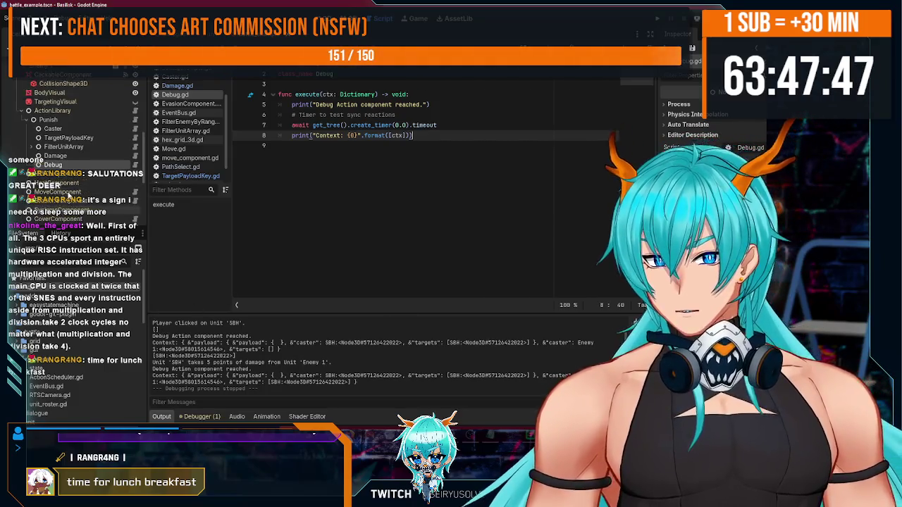
pyautogui.scroll(-2, 59, 197)
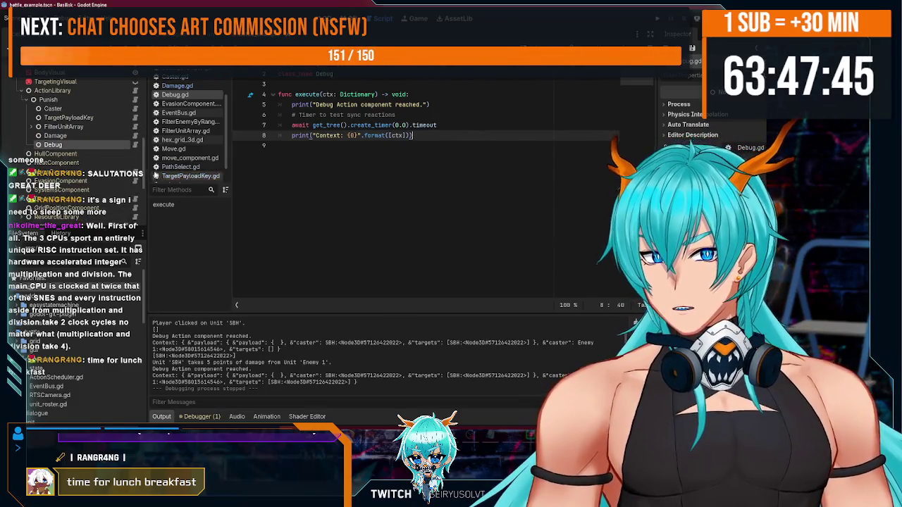
pyautogui.click(56, 135)
pyautogui.click(135, 136)
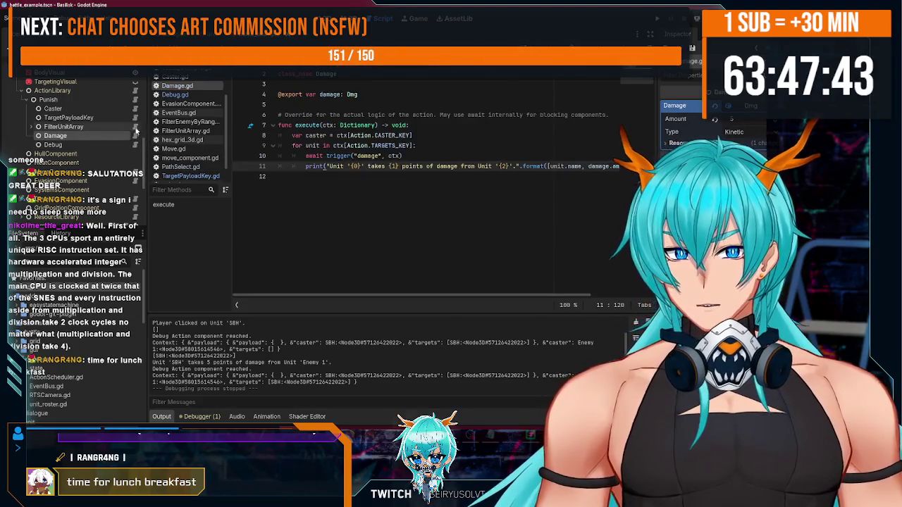
pyautogui.click(135, 127)
pyautogui.click(136, 117)
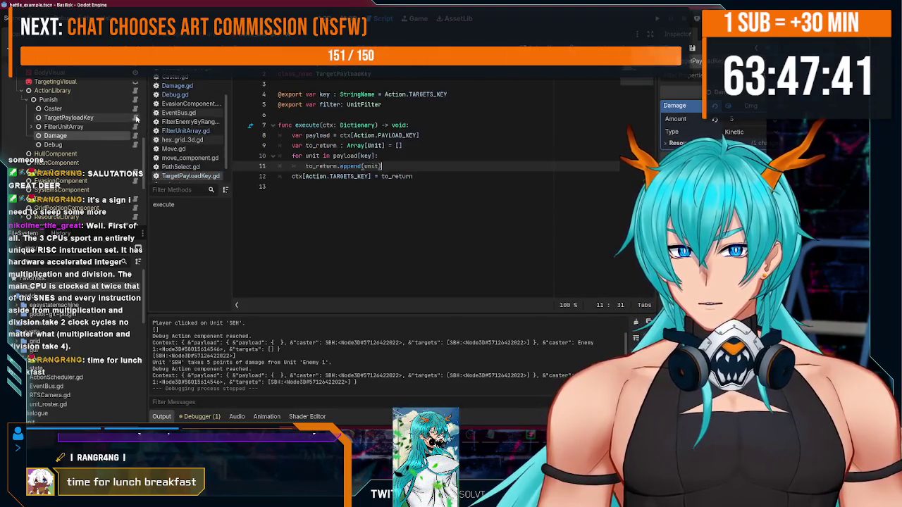
pyautogui.click(136, 127)
pyautogui.moveTo(392, 227); pyautogui.dragTo(245, 226)
pyautogui.press('BackSpace')
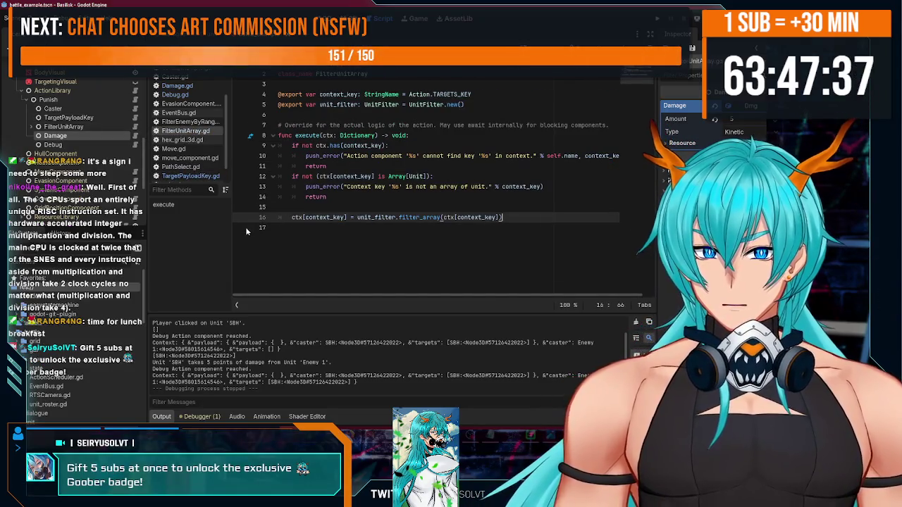
# - Review the TargetPayloadKey and Caster scripts and the Punish action's settings
pyautogui.click(136, 118)
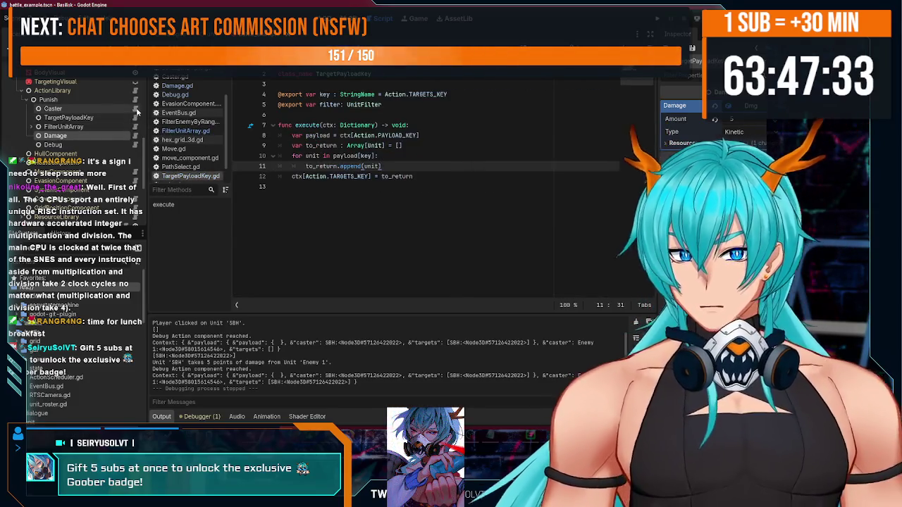
pyautogui.click(136, 110)
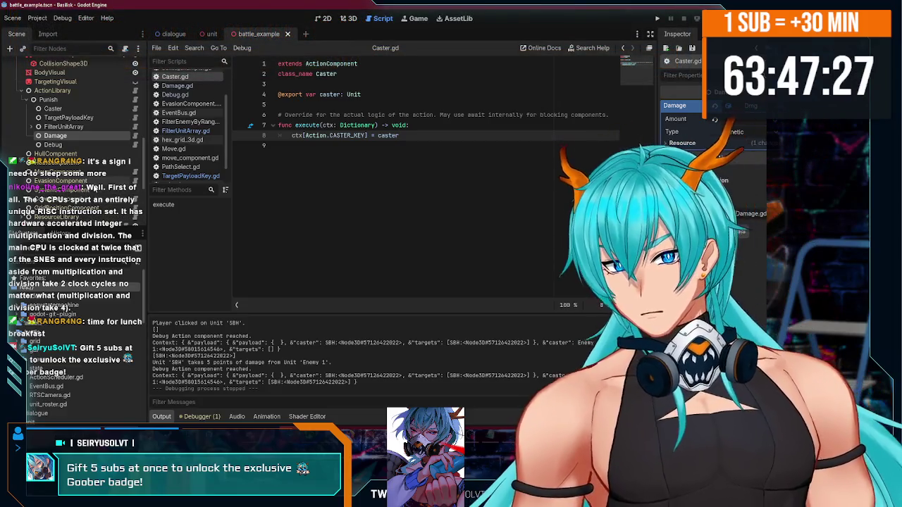
pyautogui.scroll(-2, 99, 145)
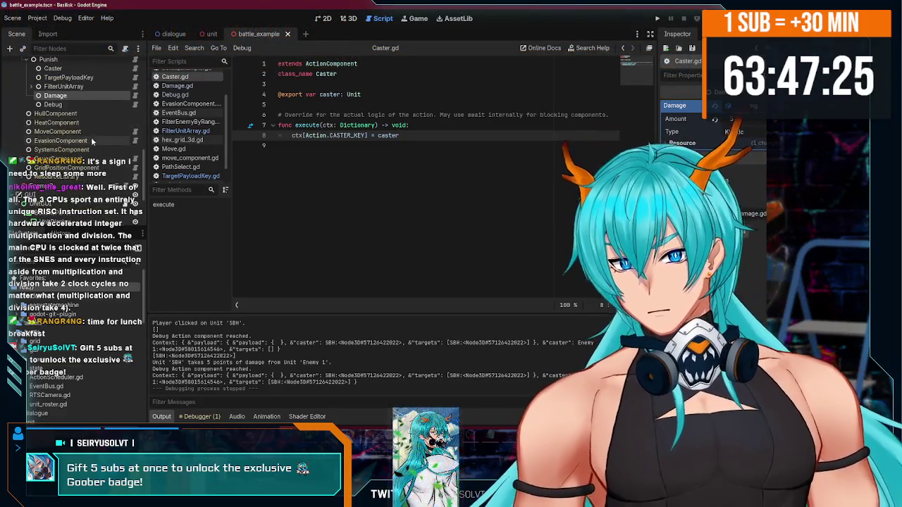
pyautogui.scroll(-2, 86, 130)
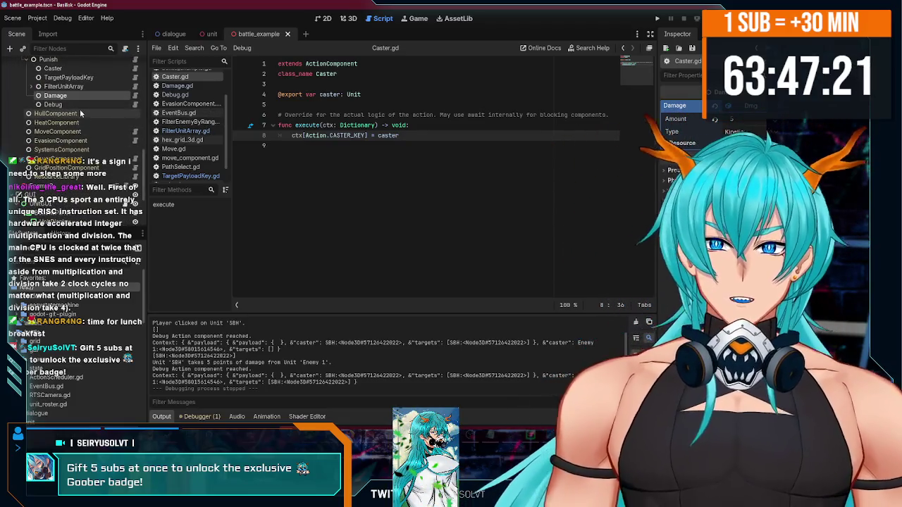
pyautogui.scroll(5, 80, 109)
pyautogui.click(34, 120)
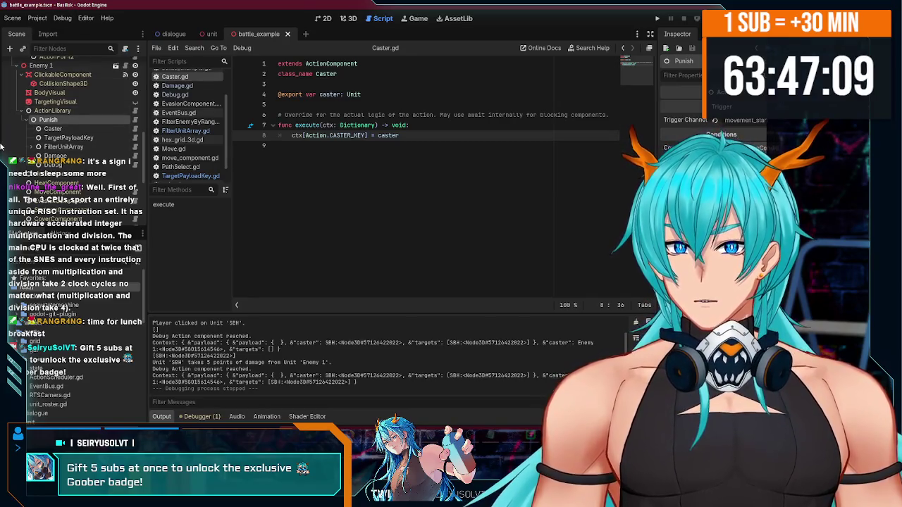
# - Expand FilterUnitArray to inspect FilterEnemyByRange, then collapse it again
pyautogui.scroll(5, 84, 127)
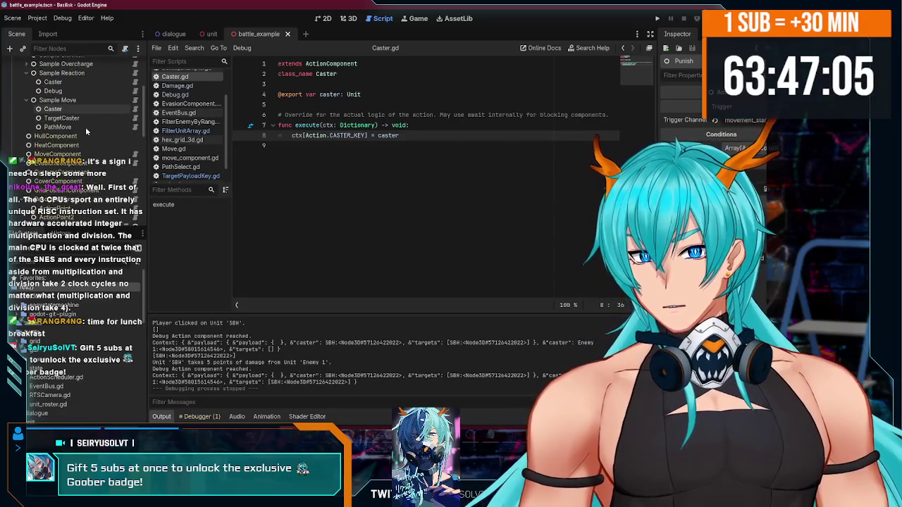
pyautogui.scroll(-5, 86, 127)
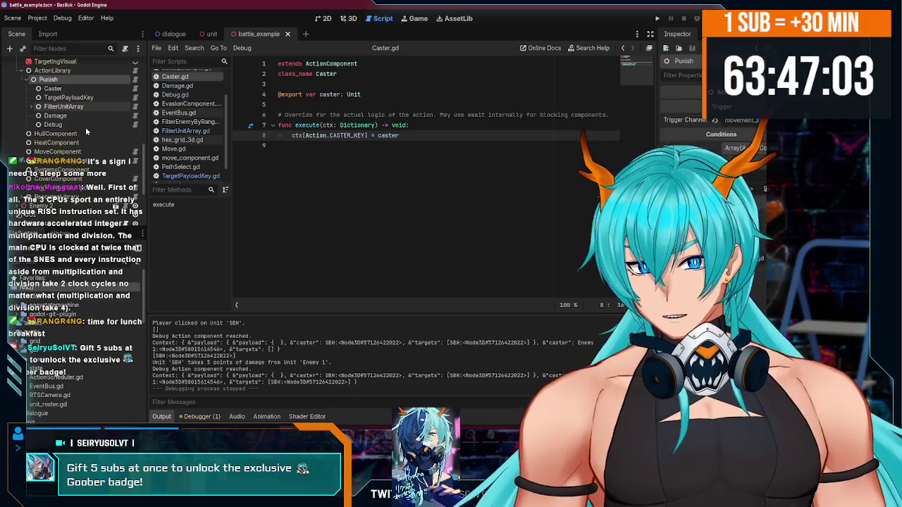
pyautogui.click(30, 107)
pyautogui.click(74, 115)
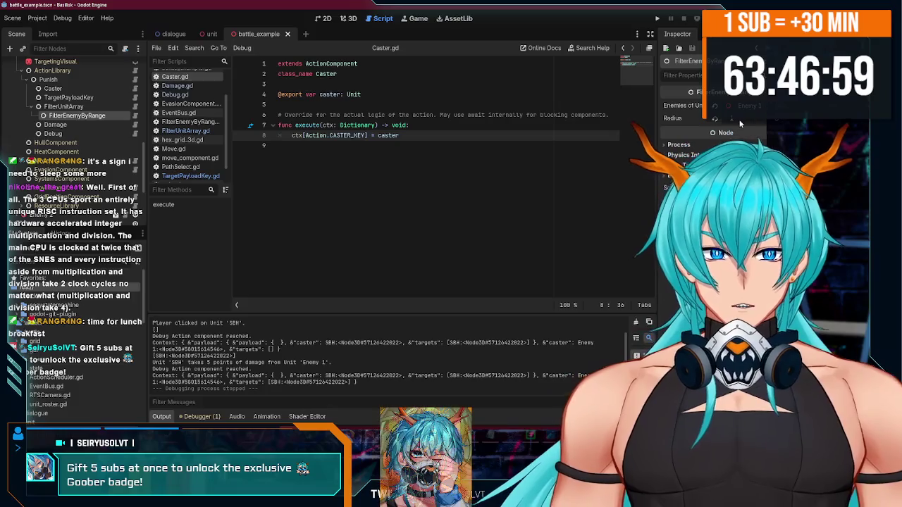
pyautogui.click(34, 107)
# - Collapse the Punish and Sample Reaction branches in the scene tree
pyautogui.scroll(2, 24, 126)
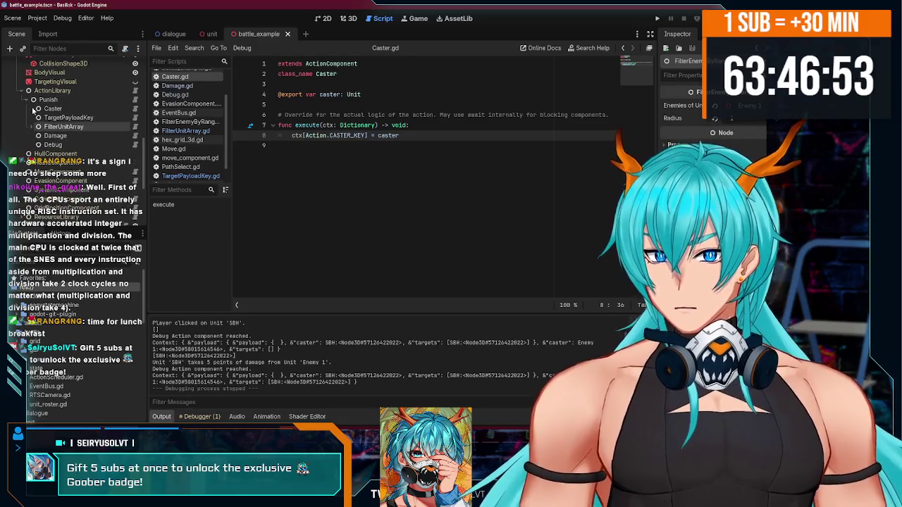
pyautogui.click(28, 119)
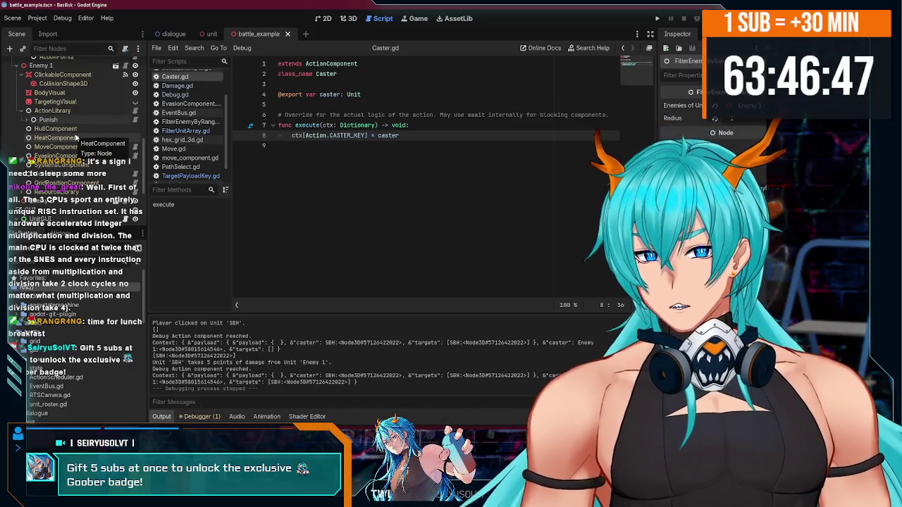
pyautogui.click(28, 120)
pyautogui.click(28, 120)
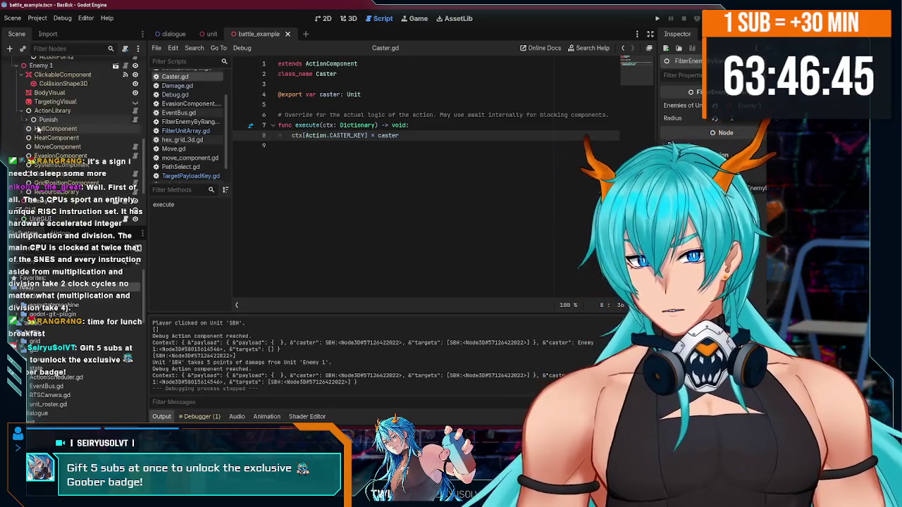
pyautogui.scroll(3, 70, 140)
pyautogui.scroll(9, 75, 143)
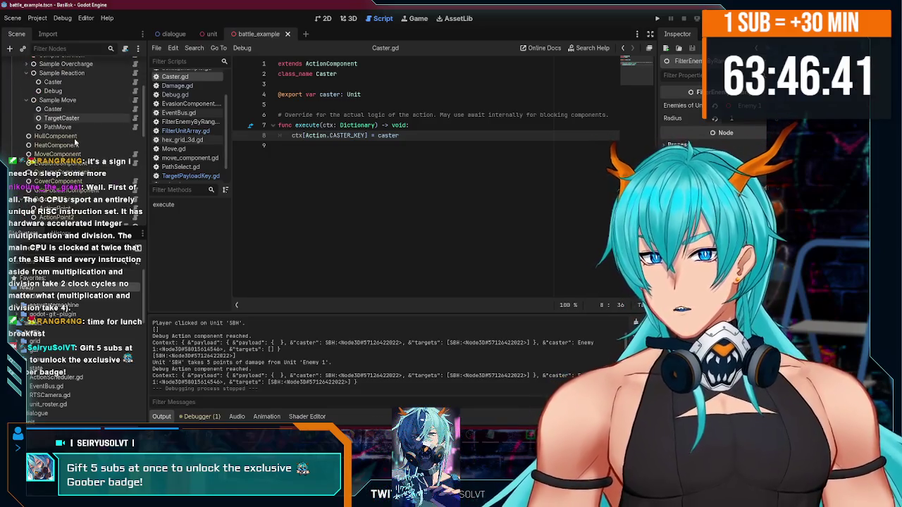
pyautogui.scroll(4, 75, 142)
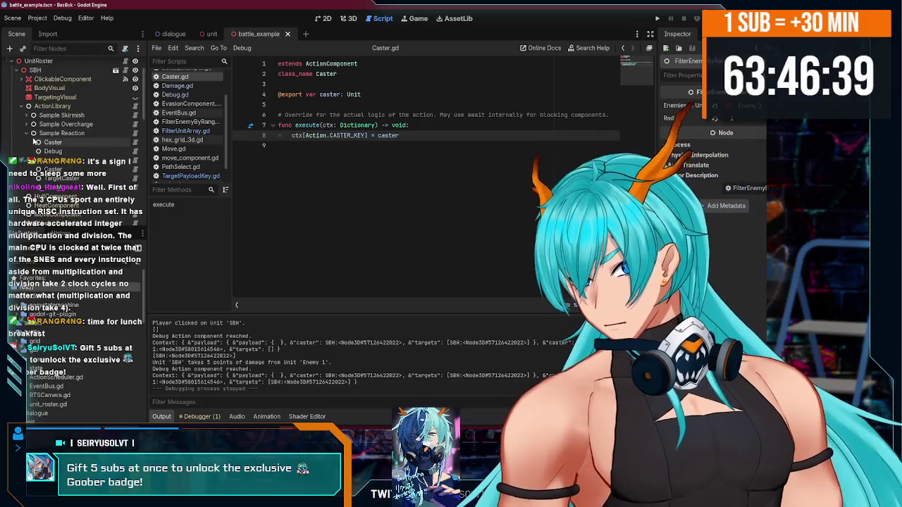
pyautogui.click(25, 133)
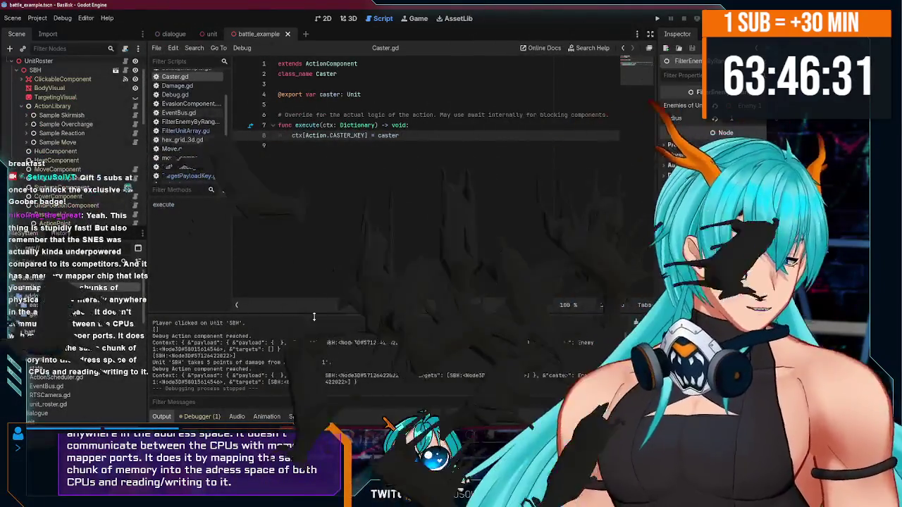
pyautogui.hotkey('alt', 'Tab')
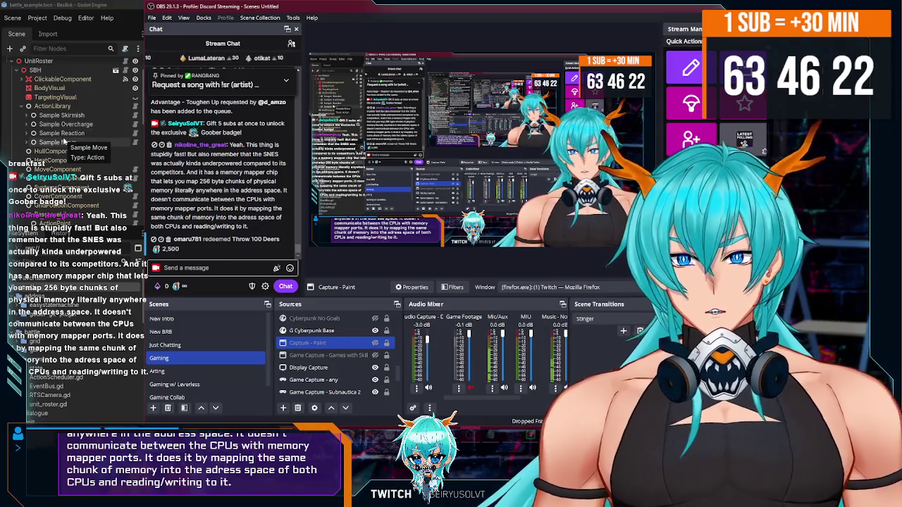
# - Switch between the streaming window and Godot to select the Sample Move node
pyautogui.click(62, 142)
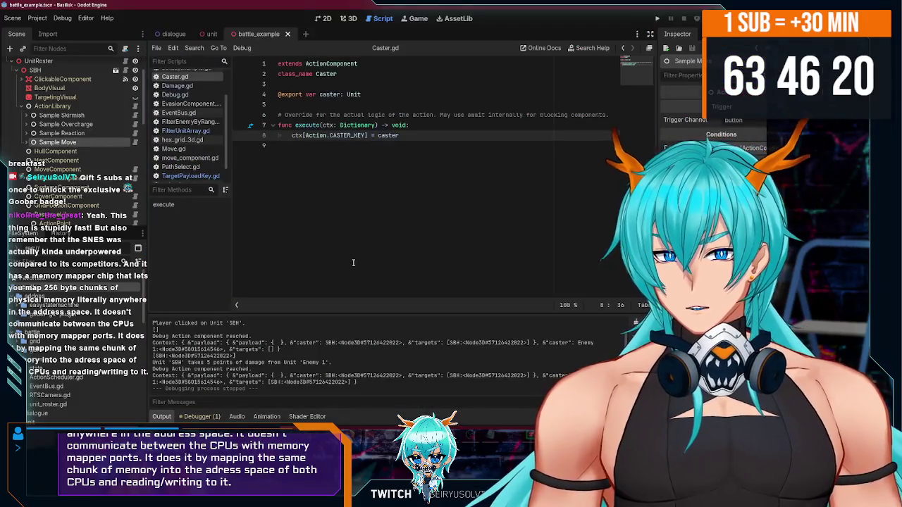
pyautogui.hotkey('alt', 'Tab')
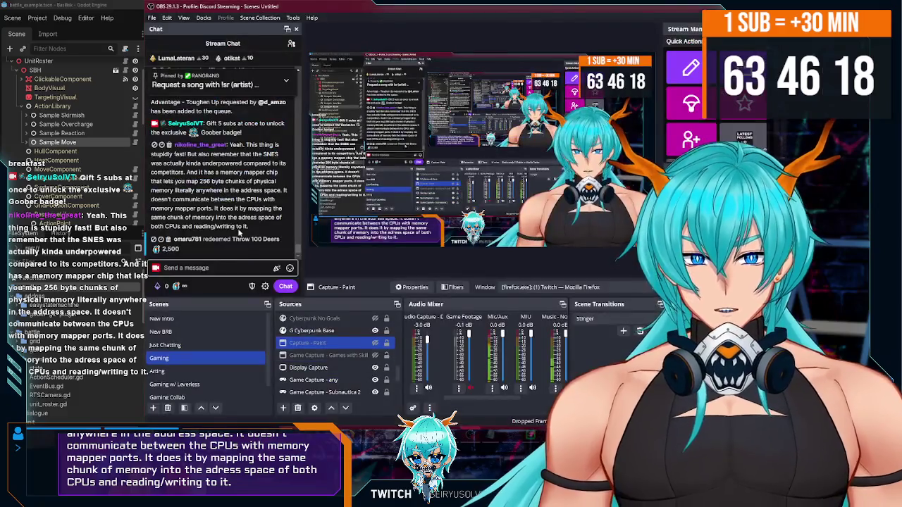
pyautogui.click(62, 142)
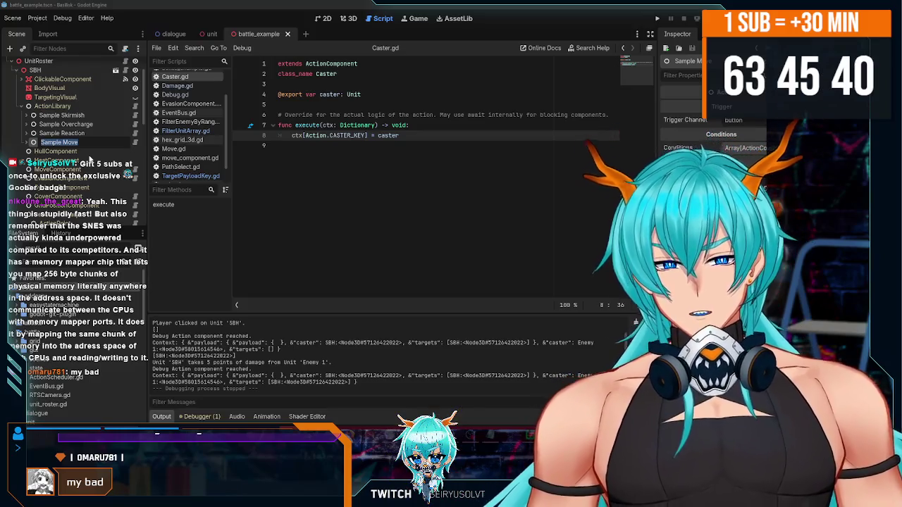
pyautogui.hotkey('alt', 'Tab')
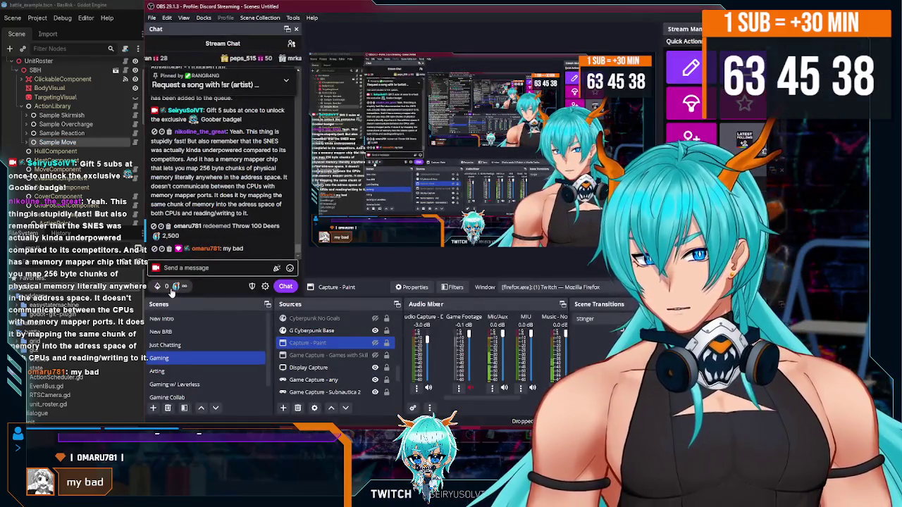
# - Redeem the Throw Me a Deer reward from the chat's channel-points list
pyautogui.click(163, 282)
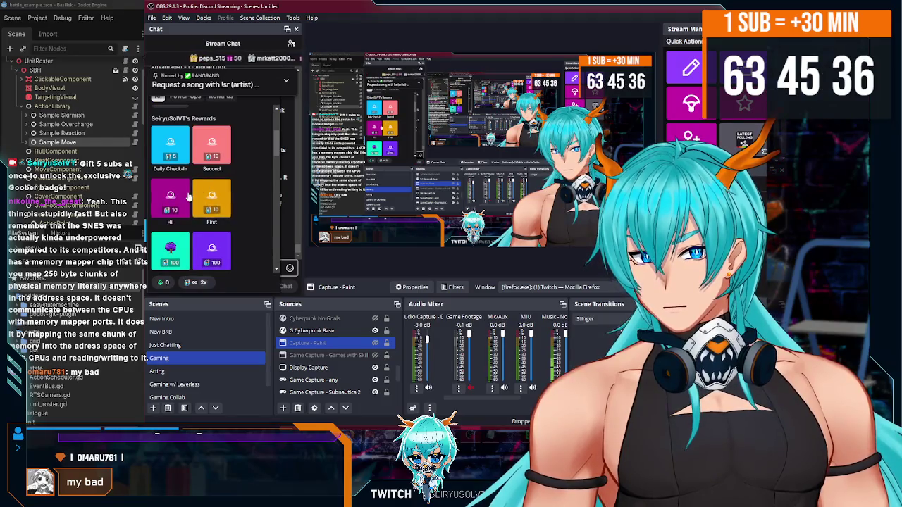
pyautogui.scroll(-3, 197, 204)
pyautogui.scroll(-5, 189, 197)
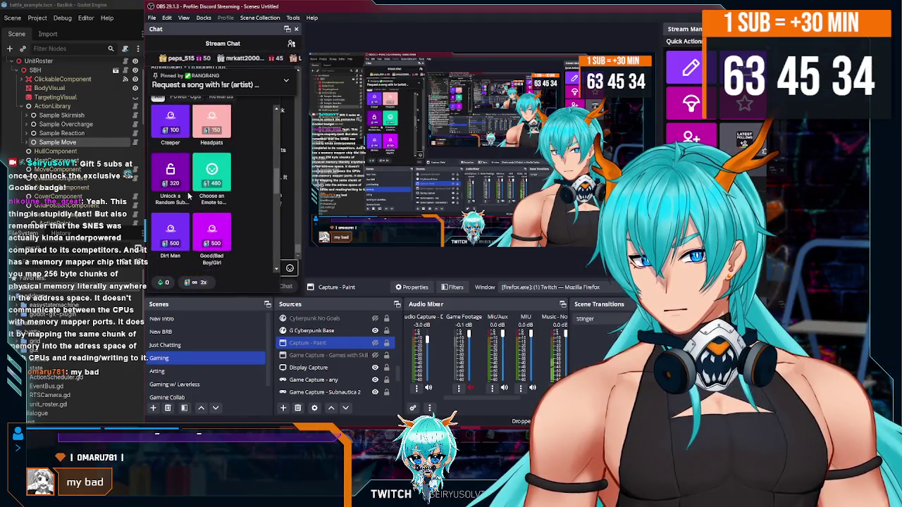
pyautogui.click(213, 208)
pyautogui.click(214, 273)
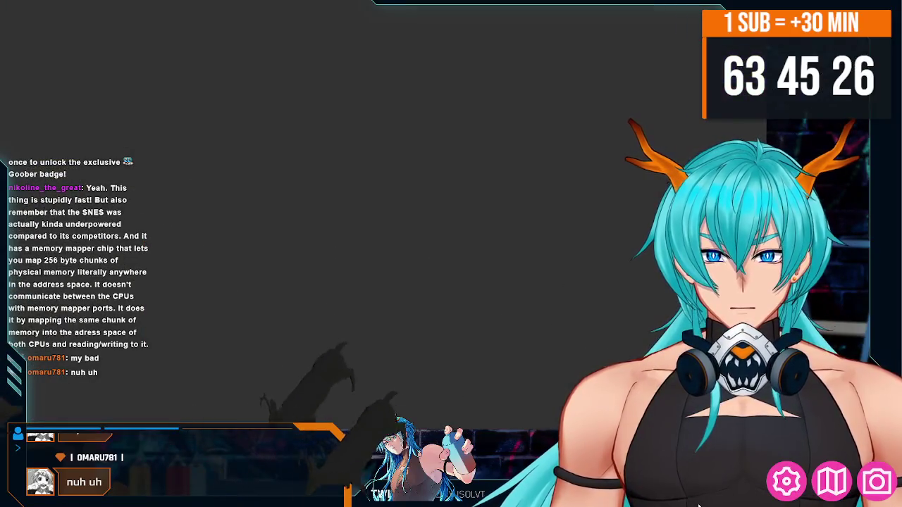
# - Inspect the 100 Deer Channel Points trigger throwing Mesh_Deer, then close the trigger manager
pyautogui.click(891, 475)
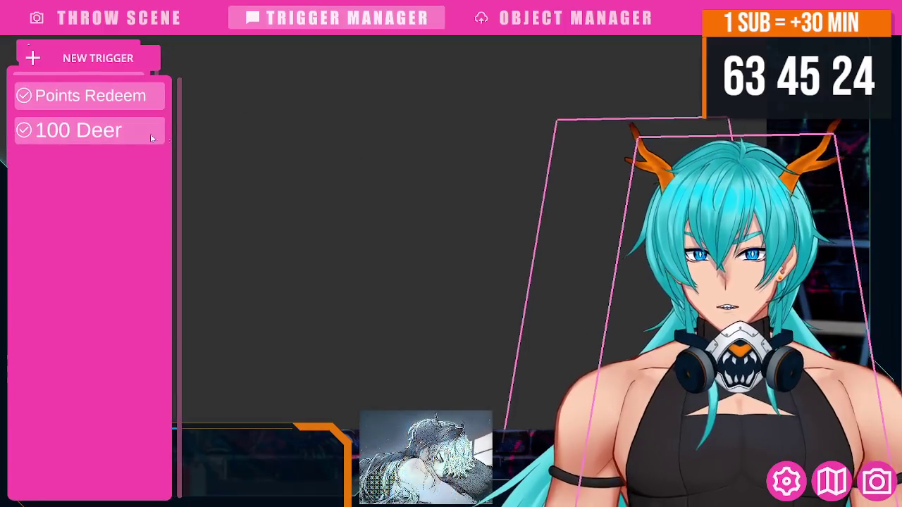
pyautogui.click(90, 130)
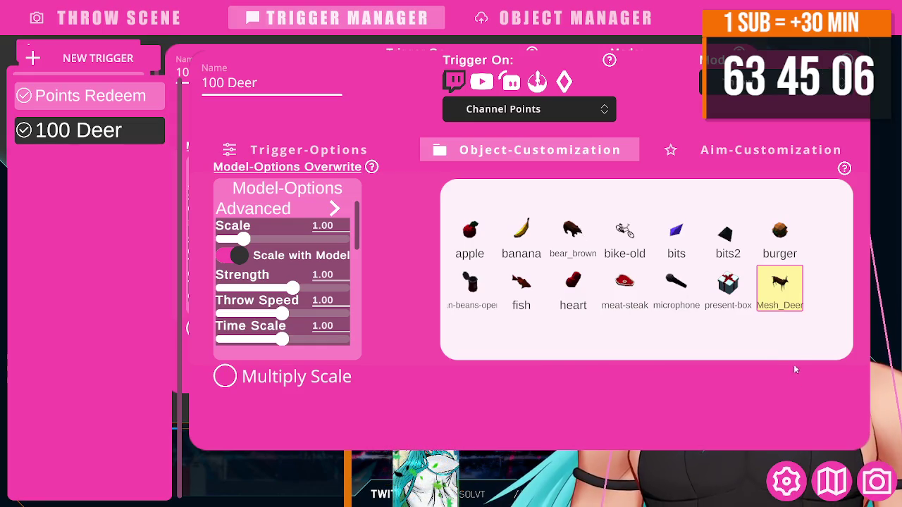
pyautogui.click(868, 491)
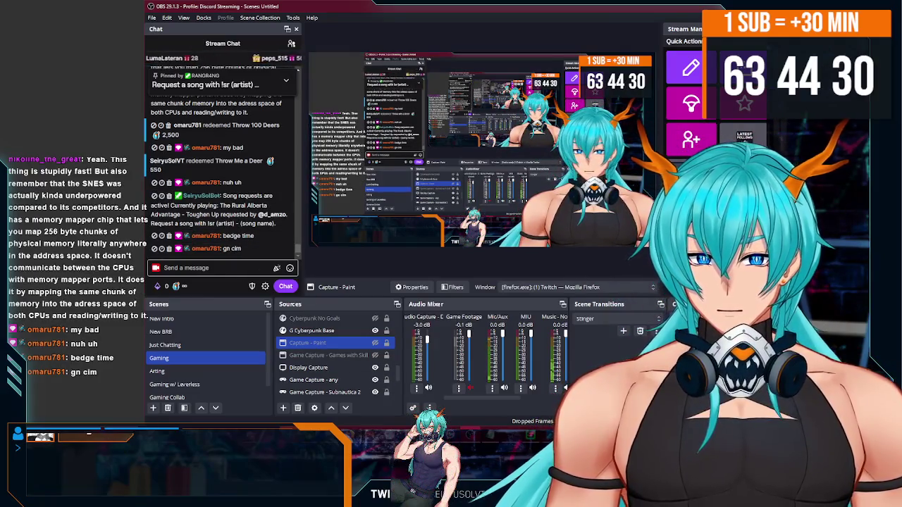
pyautogui.hotkey('alt', 'Tab')
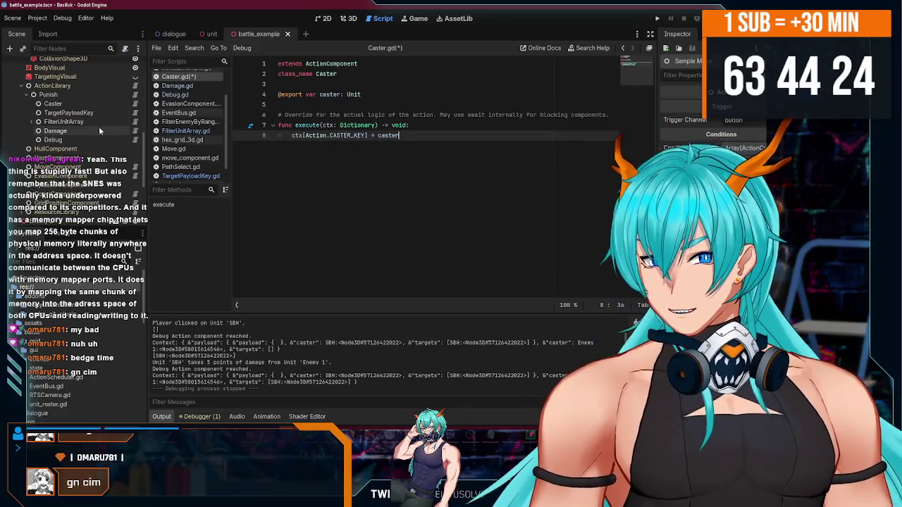
# - Open Damage.gd from the Damage node and highlight its await trigger call on line 10
pyautogui.click(103, 138)
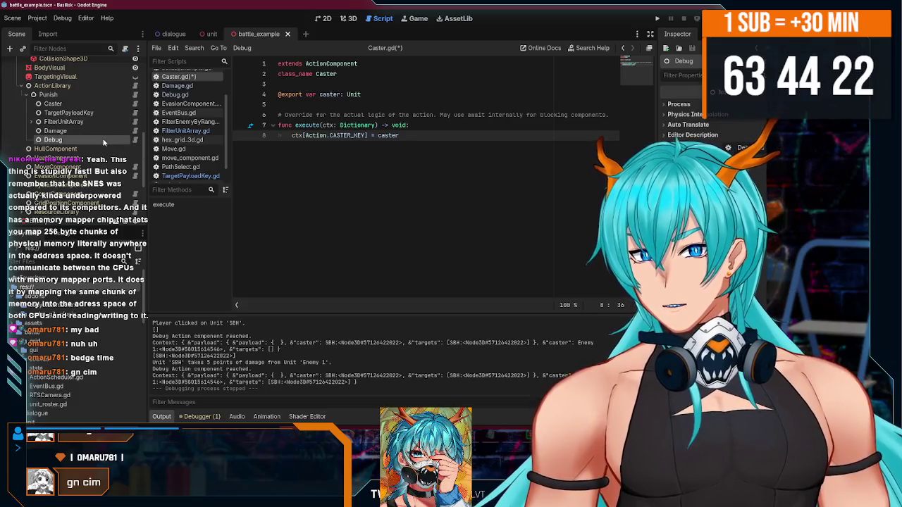
pyautogui.click(135, 132)
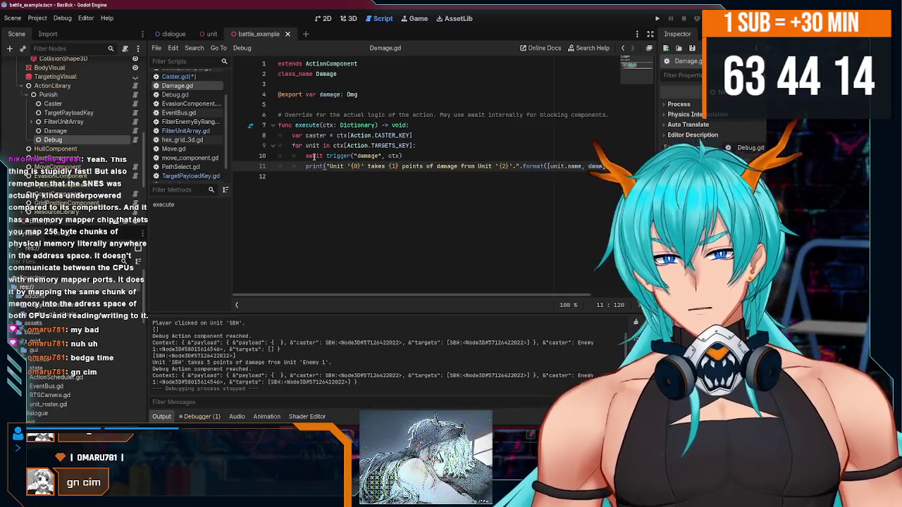
pyautogui.moveTo(402, 156); pyautogui.dragTo(229, 157)
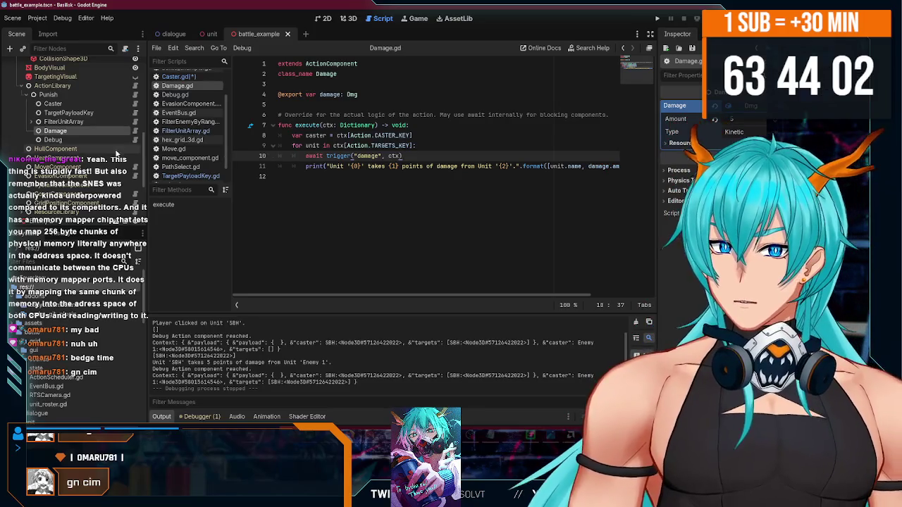
# - Open Debug.gd from the Debug node, then reselect the Punish action node
pyautogui.click(84, 140)
pyautogui.click(135, 139)
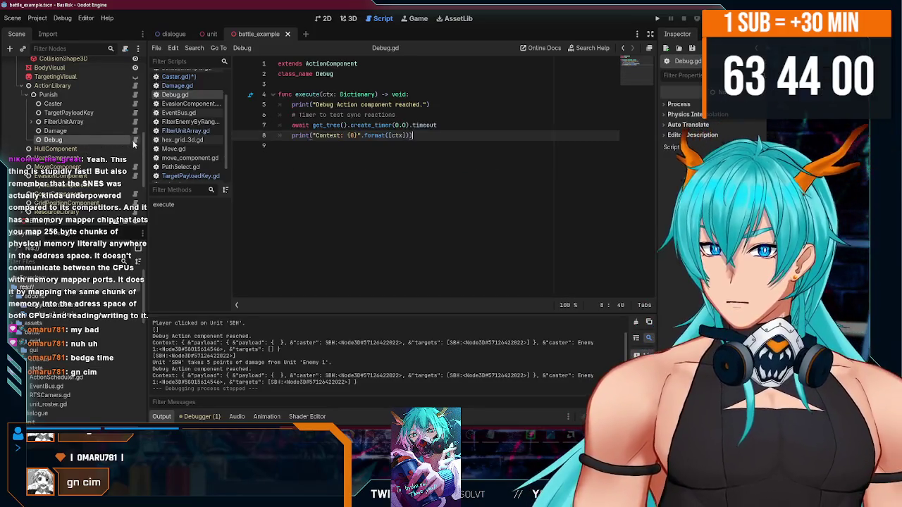
pyautogui.click(359, 151)
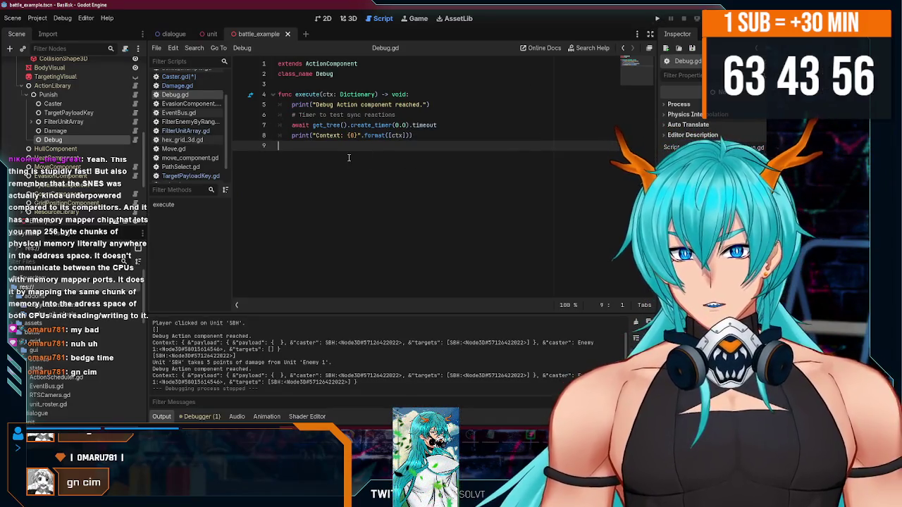
pyautogui.scroll(2, 39, 145)
pyautogui.click(29, 120)
pyautogui.scroll(-5, 56, 124)
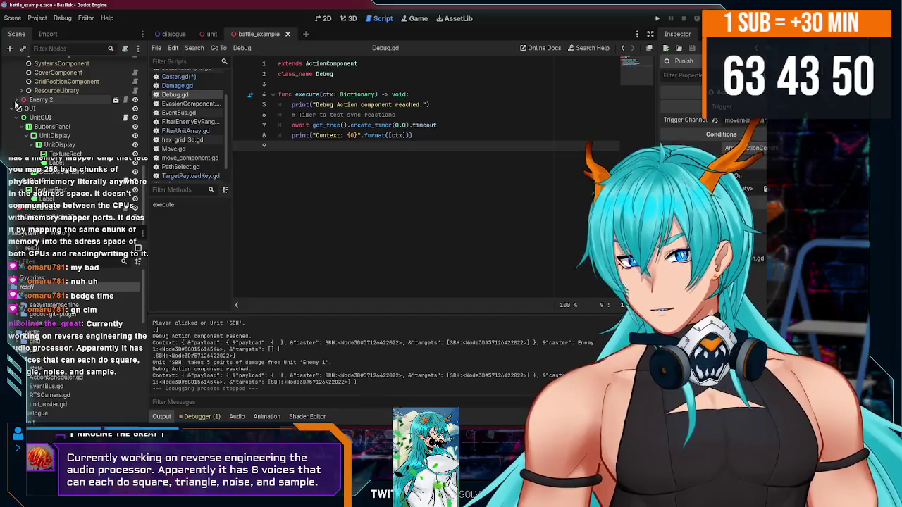
# - Paste the copied Punish action under Enemy 2's ActionLibrary, then undo that paste
pyautogui.click(52, 104)
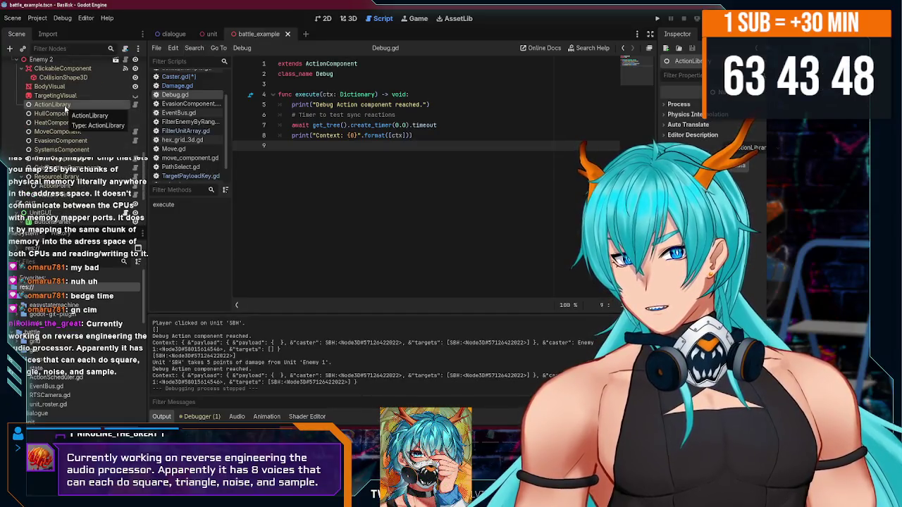
pyautogui.hotkey('ctrl', 'v')
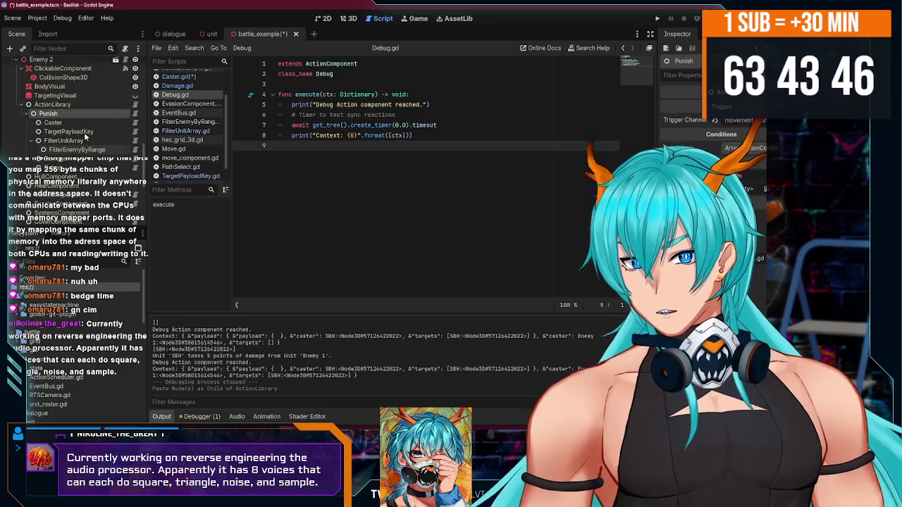
pyautogui.scroll(-3, 97, 139)
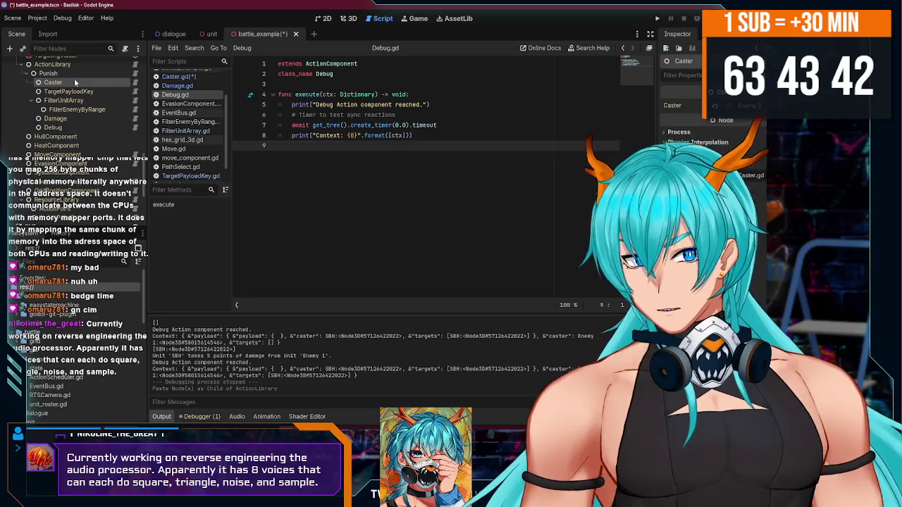
pyautogui.hotkey('ctrl', 'z')
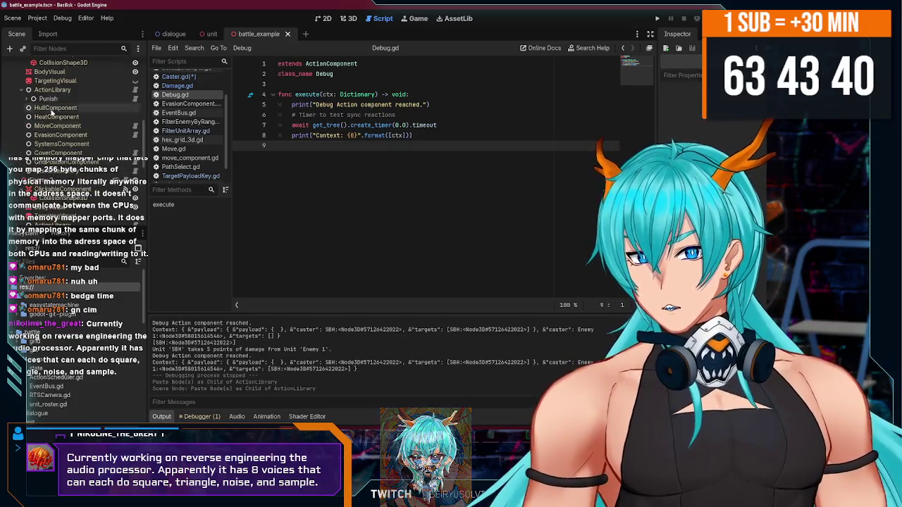
# - Paste the Punish subtree from ActionLibrary's context menu and drag it under ActionLibrary
pyautogui.click(50, 78)
pyautogui.scroll(2, 50, 100)
pyautogui.scroll(2, 51, 102)
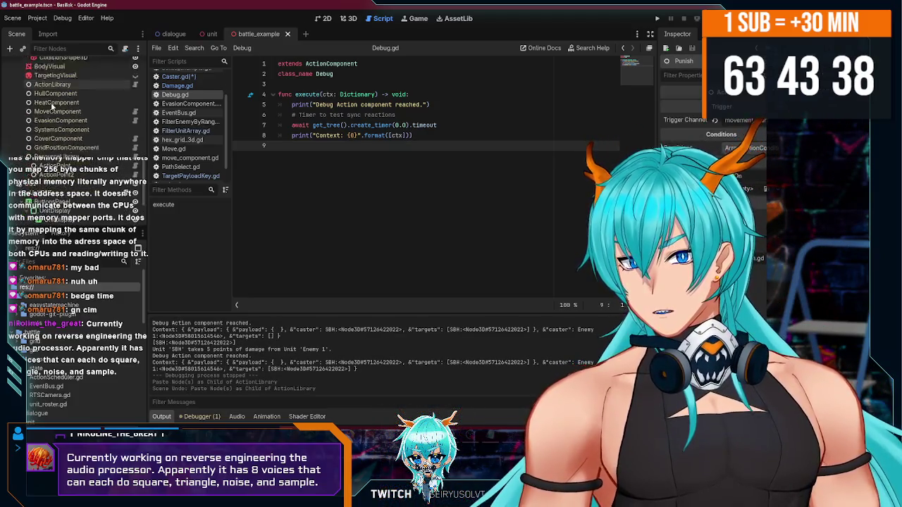
pyautogui.rightClick(58, 105)
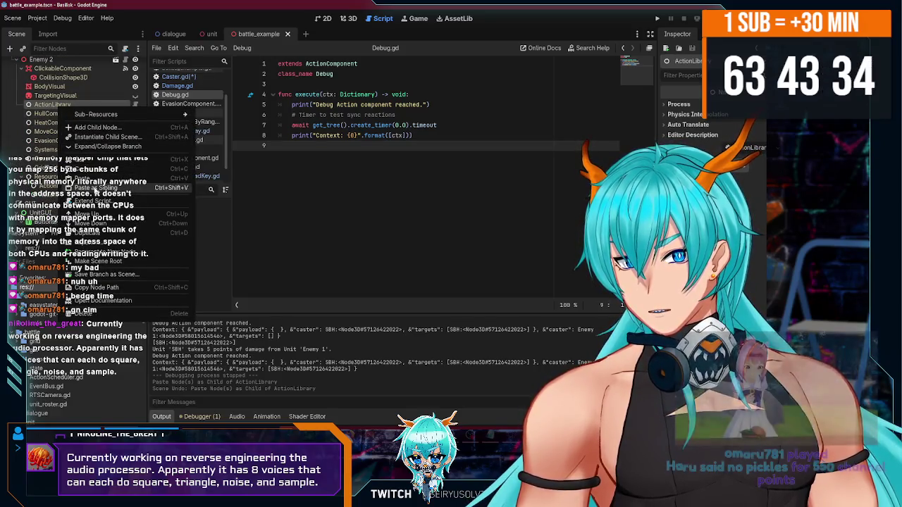
pyautogui.click(95, 188)
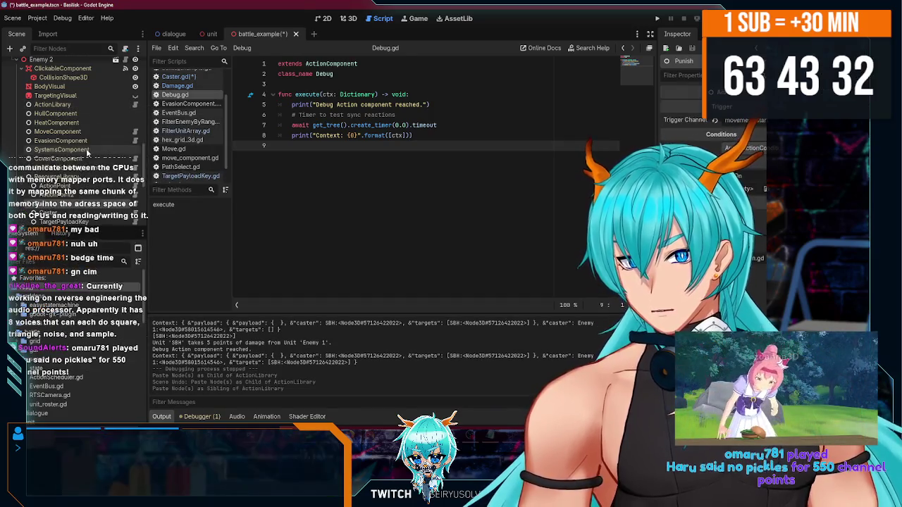
pyautogui.scroll(3, 68, 124)
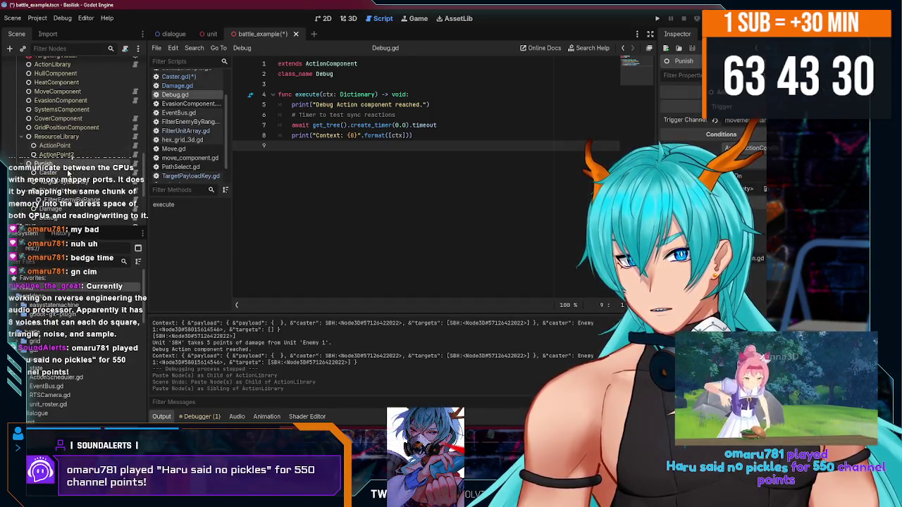
pyautogui.moveTo(73, 78)
pyautogui.mouseDown()
pyautogui.moveTo(69, 123)
pyautogui.moveTo(68, 113)
pyautogui.mouseUp()
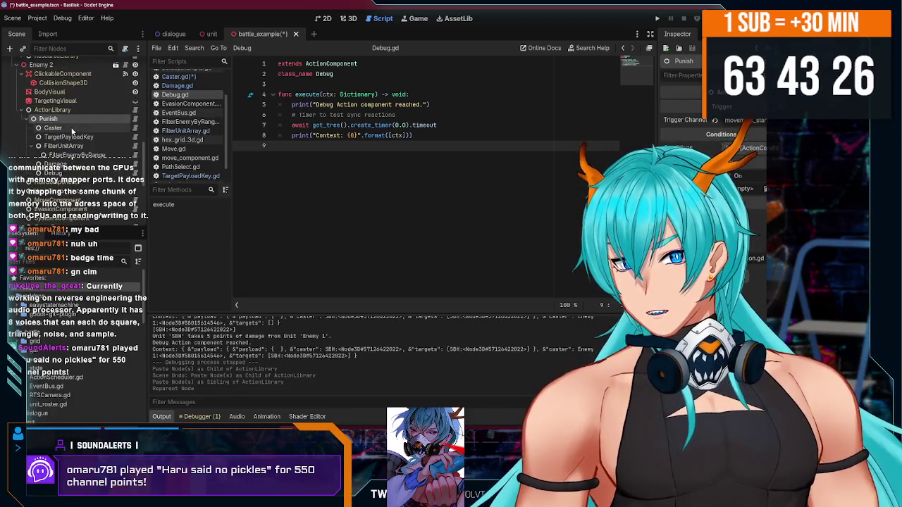
# - Set Enemy 2 as Punish's Caster and FilterEnemyByRange unit, then run the game
pyautogui.click(732, 105)
pyautogui.doubleClick(359, 155)
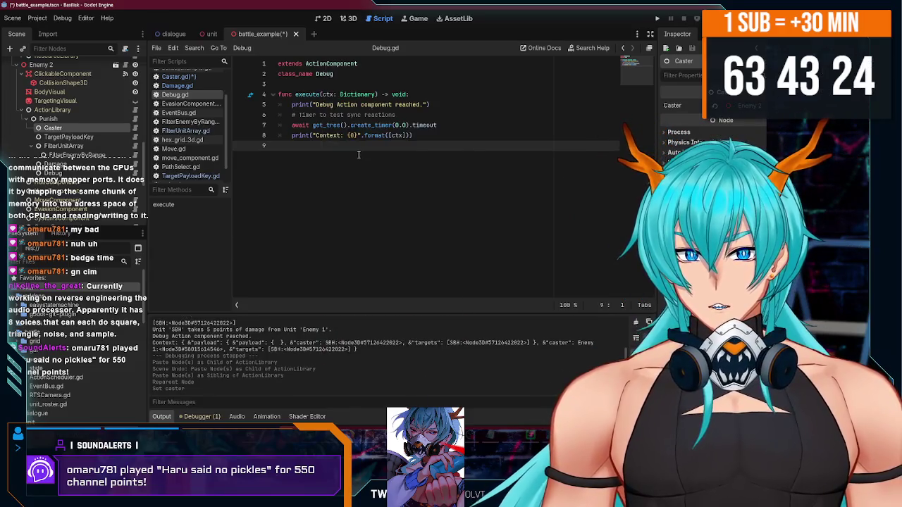
pyautogui.scroll(-1, 85, 145)
pyautogui.click(80, 127)
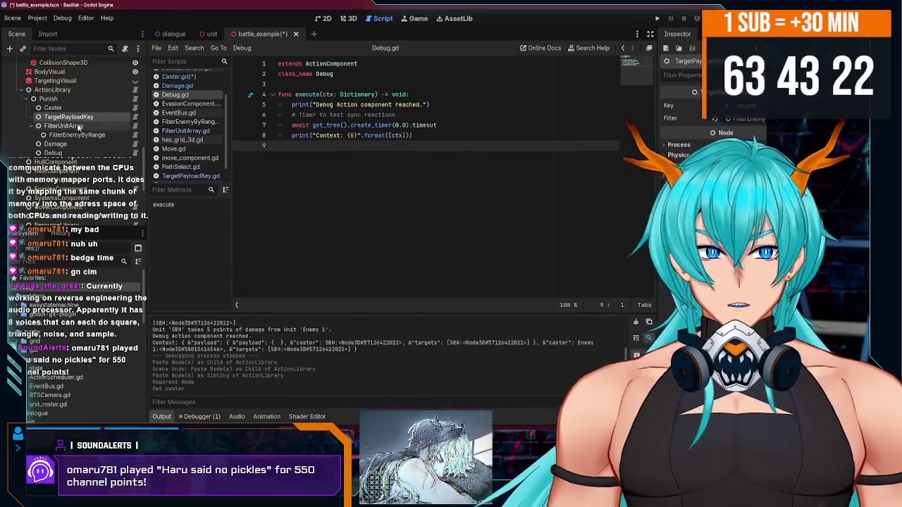
pyautogui.click(77, 134)
pyautogui.click(732, 105)
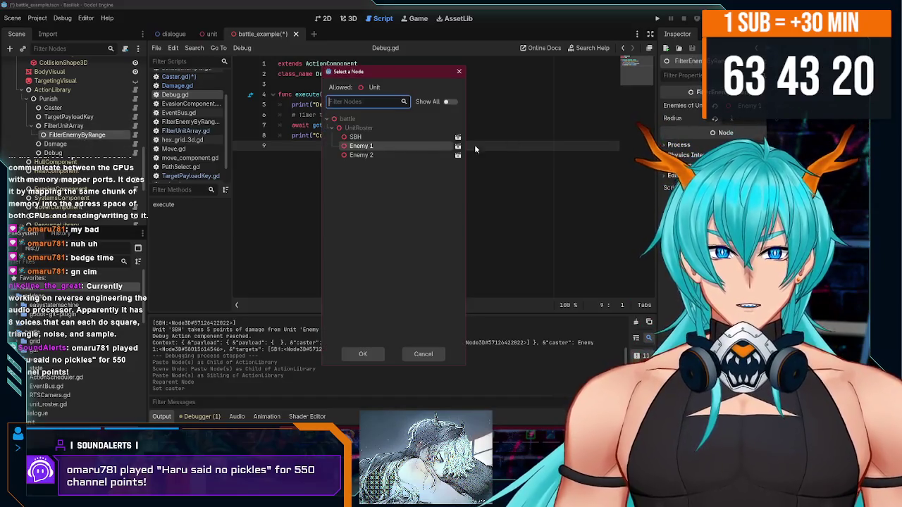
pyautogui.doubleClick(362, 155)
pyautogui.scroll(-1, 73, 140)
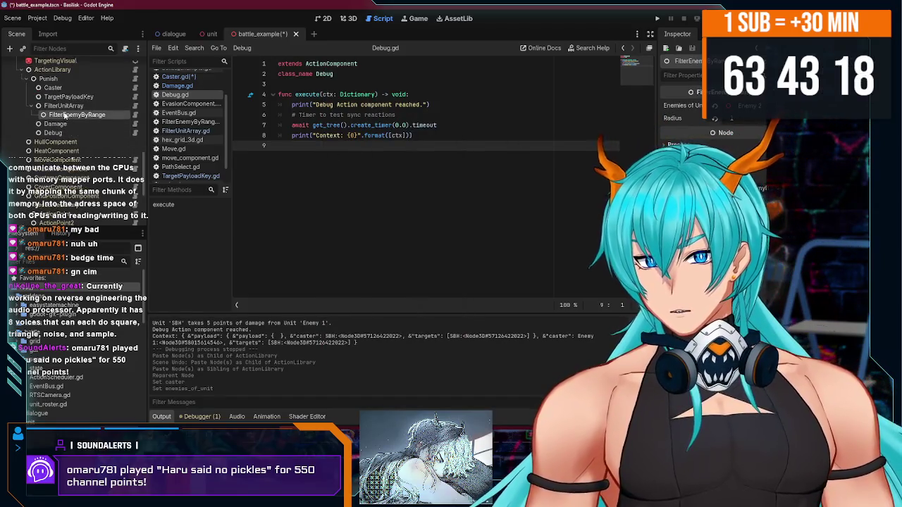
pyautogui.click(68, 134)
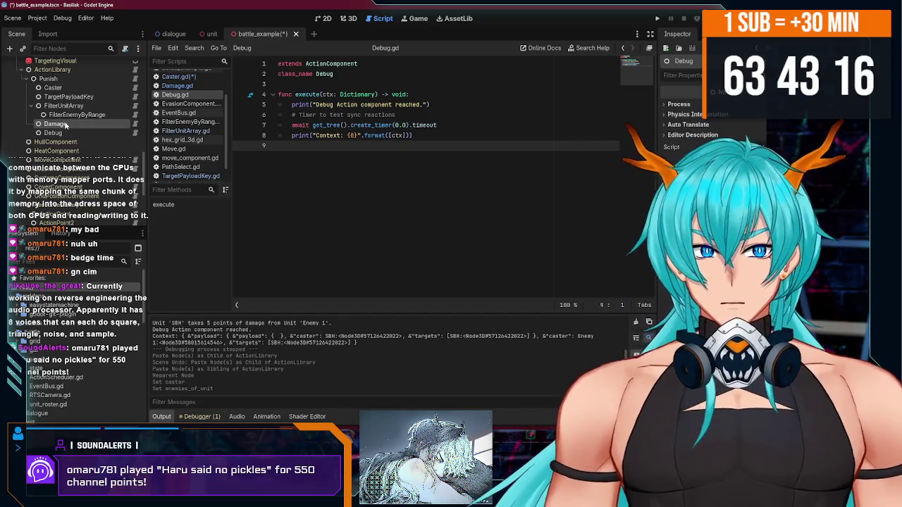
pyautogui.click(53, 88)
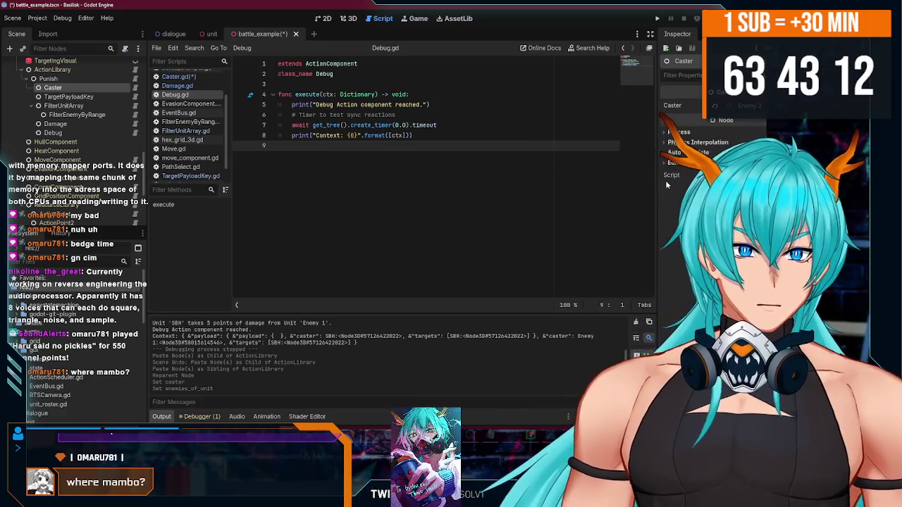
pyautogui.click(657, 19)
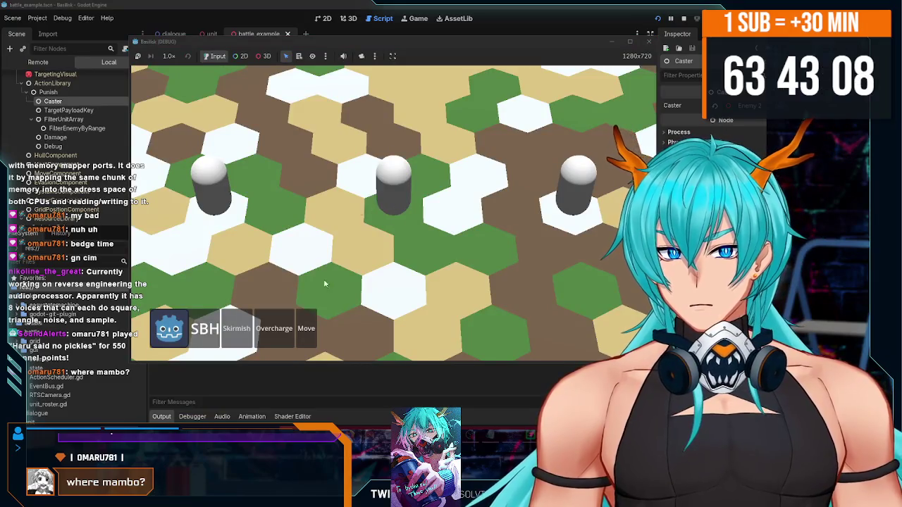
# - Move the centre unit to a nearby hex, stop the game, and select the debug output lines
pyautogui.click(309, 319)
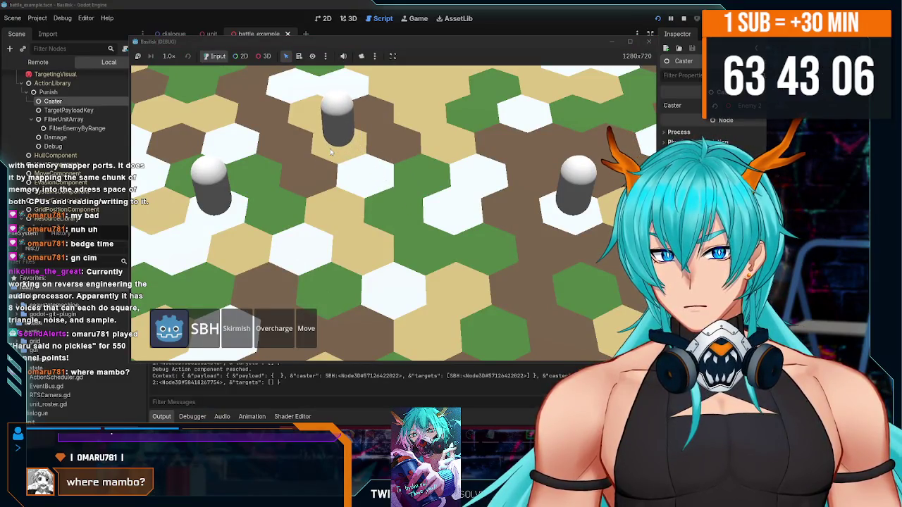
pyautogui.press('F8')
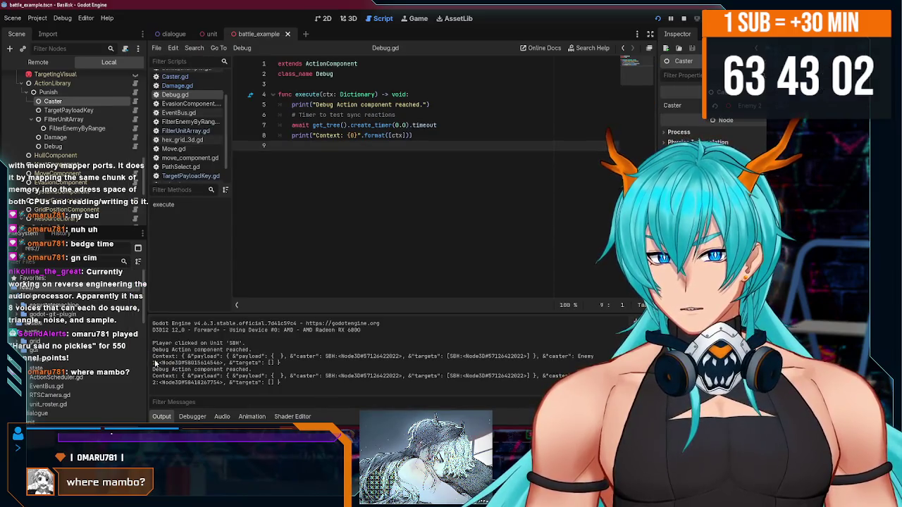
pyautogui.moveTo(153, 350)
pyautogui.mouseDown()
pyautogui.moveTo(303, 370)
pyautogui.moveTo(322, 386)
pyautogui.mouseUp()
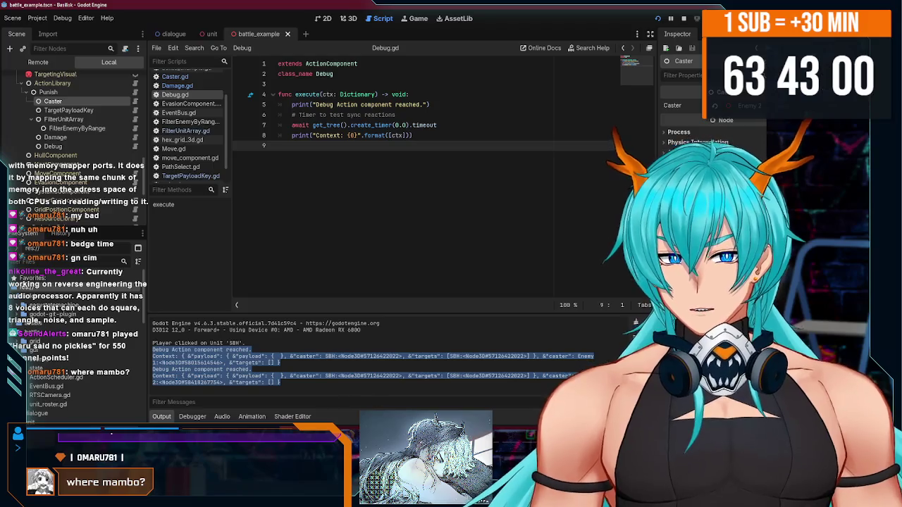
# - Rerun the battle, move the top-centre unit, and highlight the SBH 5-damage log line
pyautogui.press('F5')
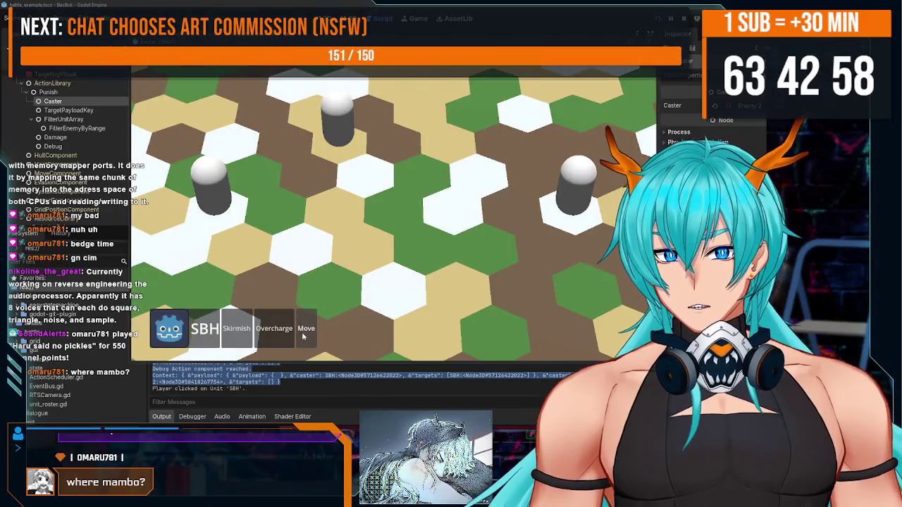
pyautogui.click(254, 180)
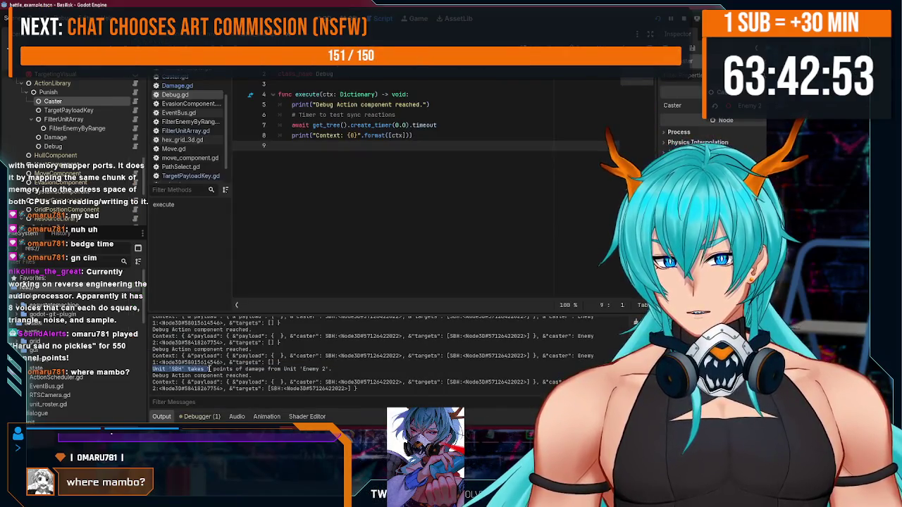
pyautogui.moveTo(209, 368); pyautogui.dragTo(331, 369)
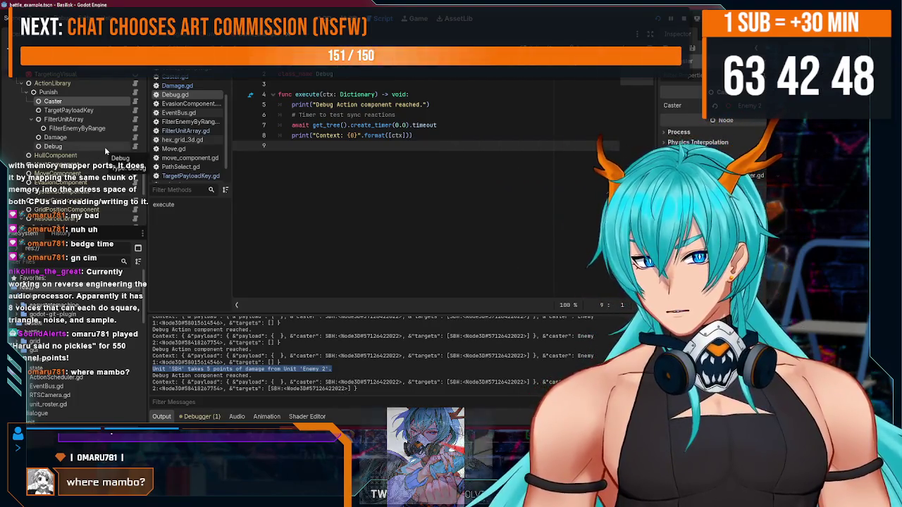
# - Switch from Godot to Firefox through the taskbar and open a blank new tab
pyautogui.scroll(-5, 106, 148)
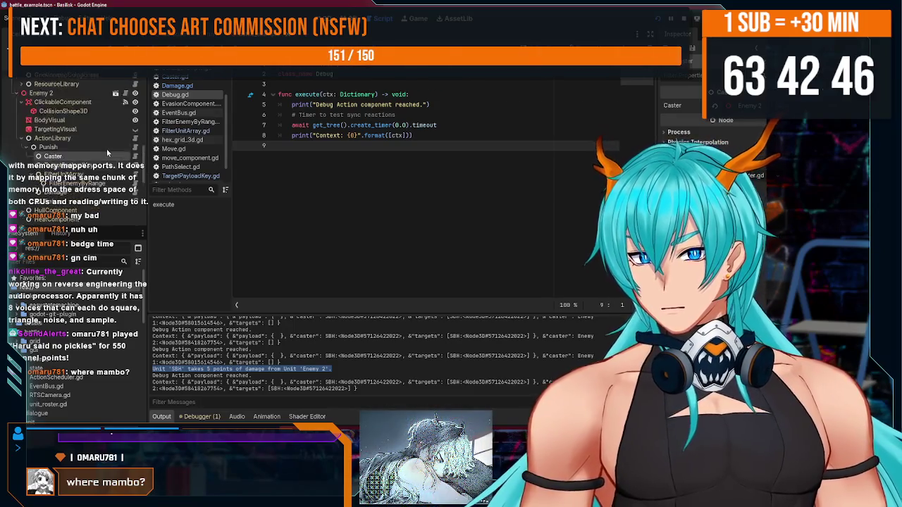
pyautogui.scroll(2, 107, 149)
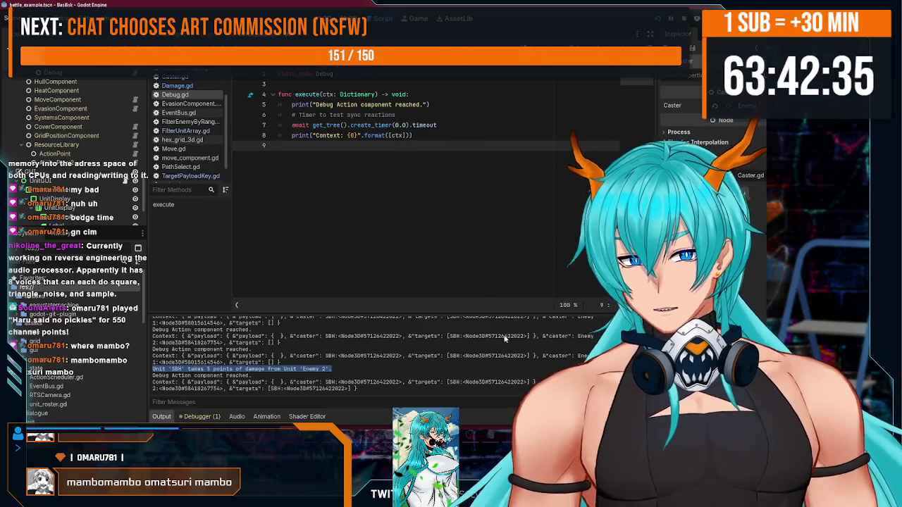
pyautogui.moveTo(352, 499)
pyautogui.click(306, 384)
pyautogui.click(390, 12)
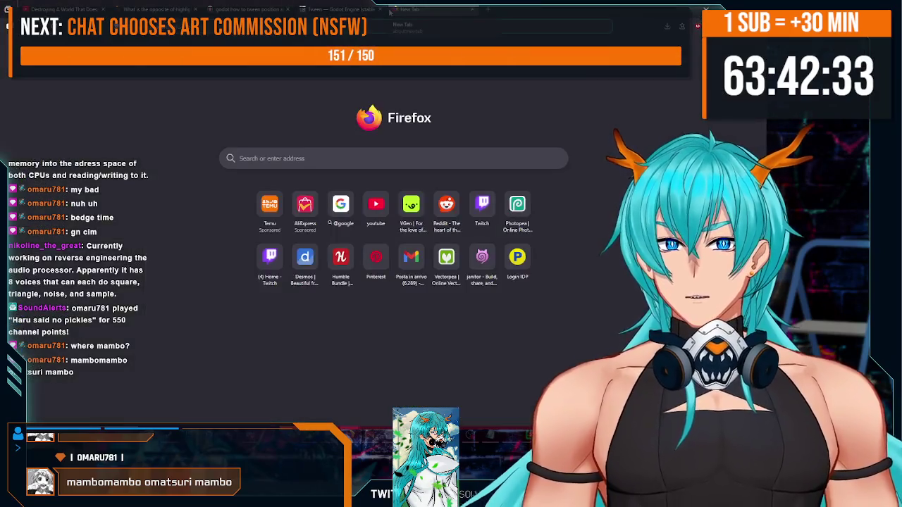
# - Search for 'omatsuri mambo' and scroll through the image results
pyautogui.write('omats')
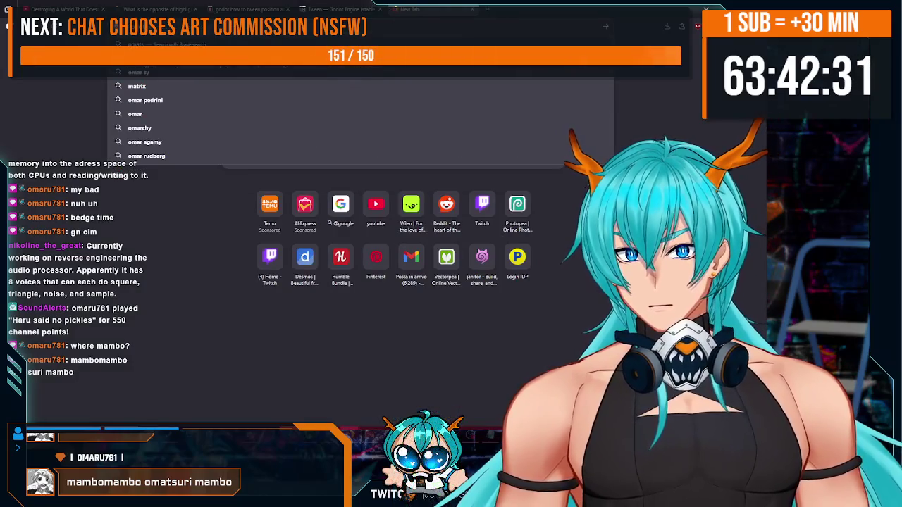
pyautogui.write('uri mambo')
pyautogui.press('Return')
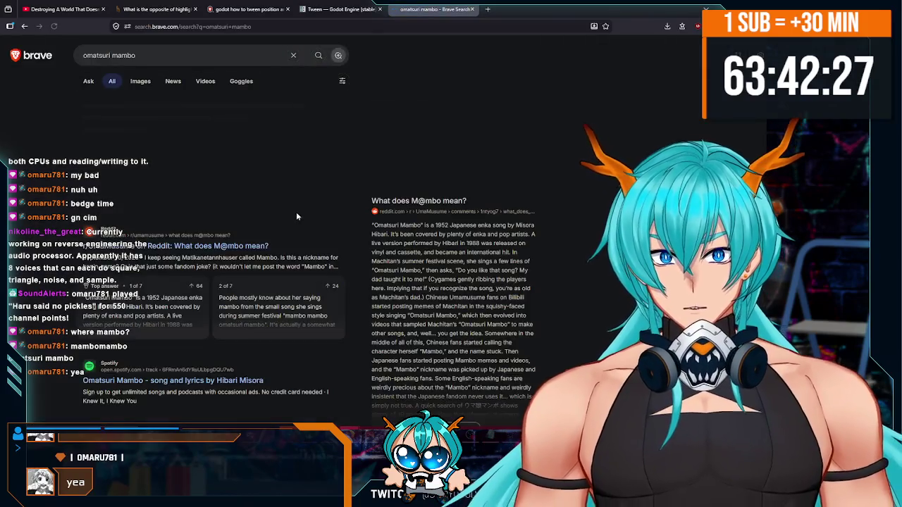
pyautogui.scroll(-3, 239, 185)
pyautogui.scroll(-5, 214, 157)
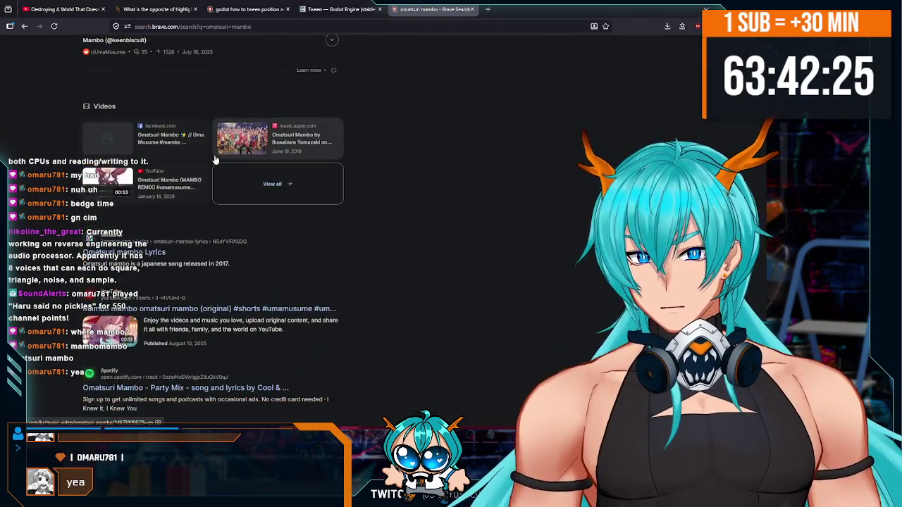
pyautogui.scroll(-3, 149, 91)
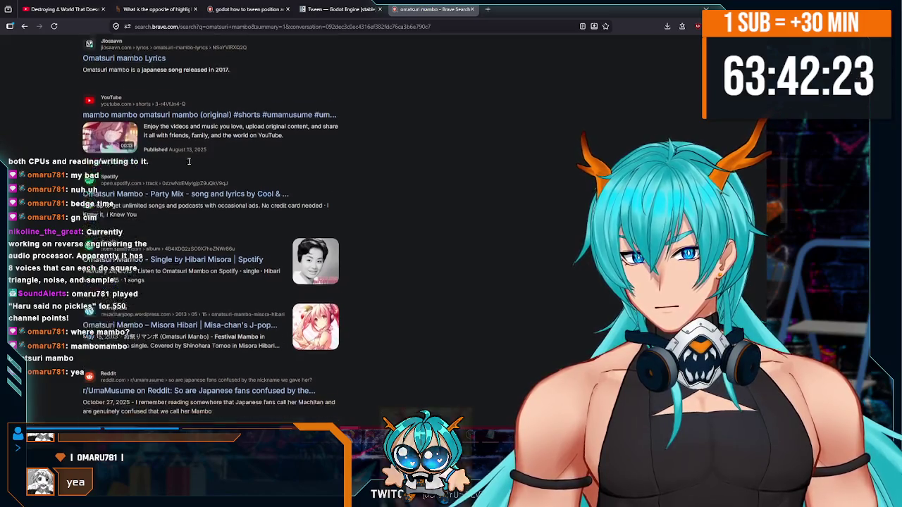
pyautogui.scroll(10, 183, 211)
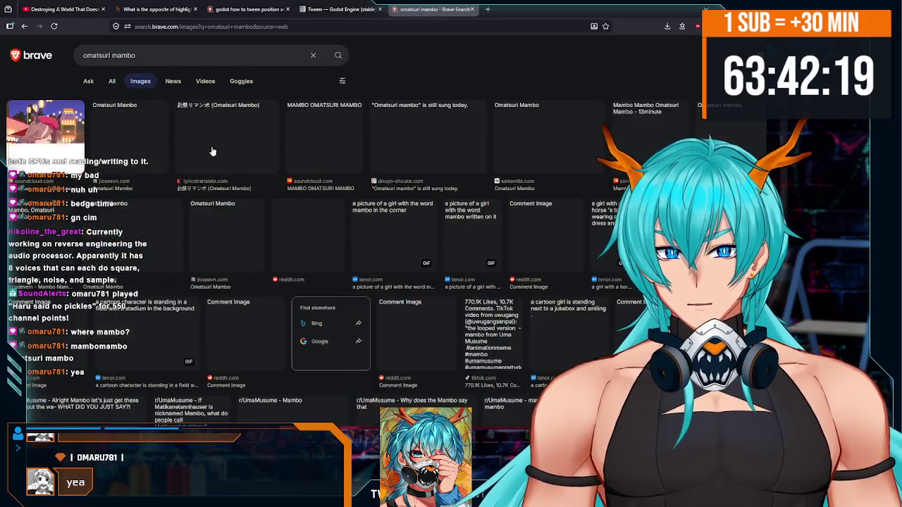
pyautogui.scroll(-1, 296, 121)
pyautogui.scroll(1, 296, 122)
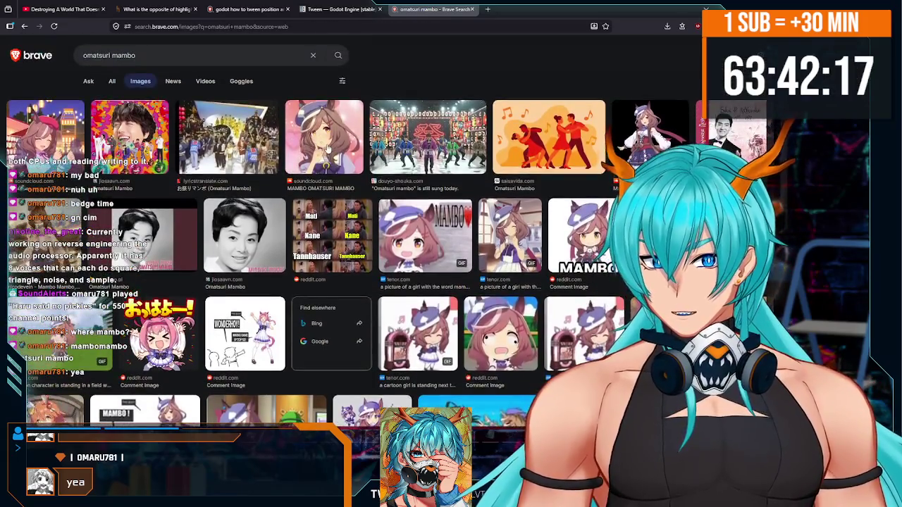
# - Preview the soundcloud, tenor and reddit images and the purple-hat cartoon girl, then select the query
pyautogui.click(329, 158)
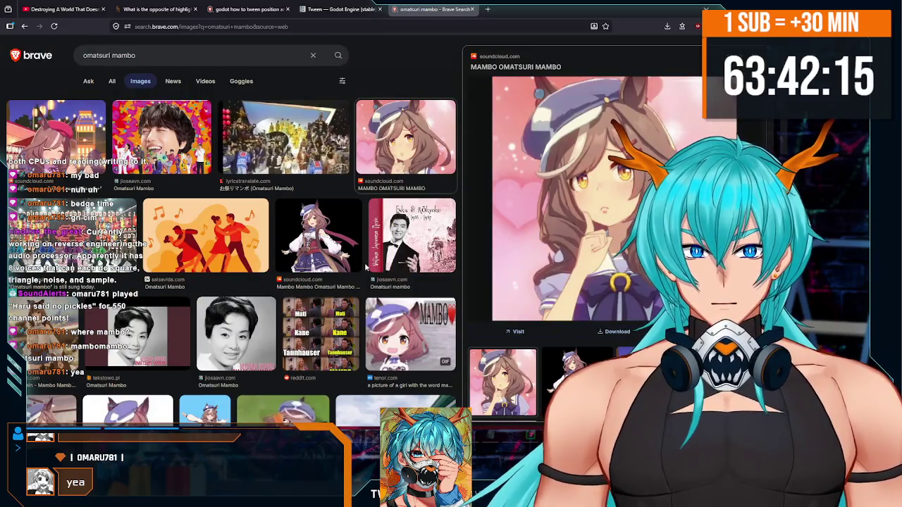
pyautogui.click(387, 312)
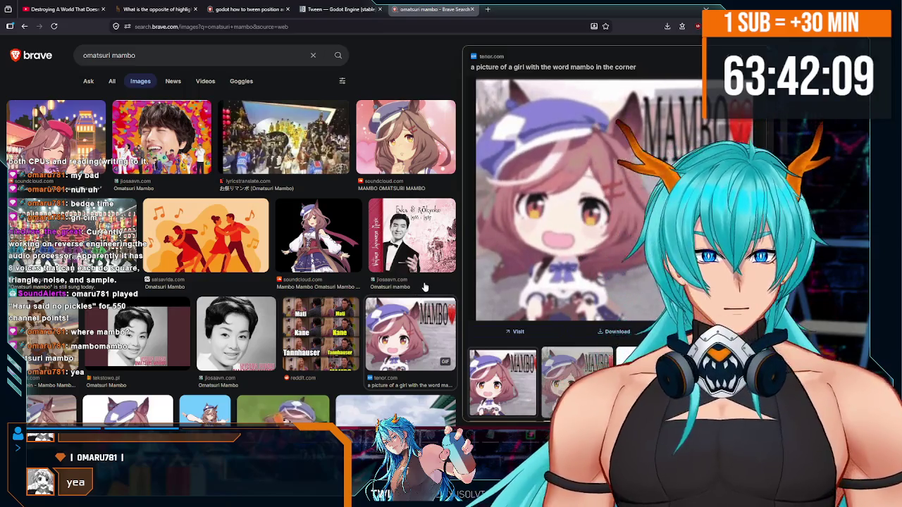
pyautogui.scroll(-1, 425, 287)
pyautogui.scroll(-2, 423, 288)
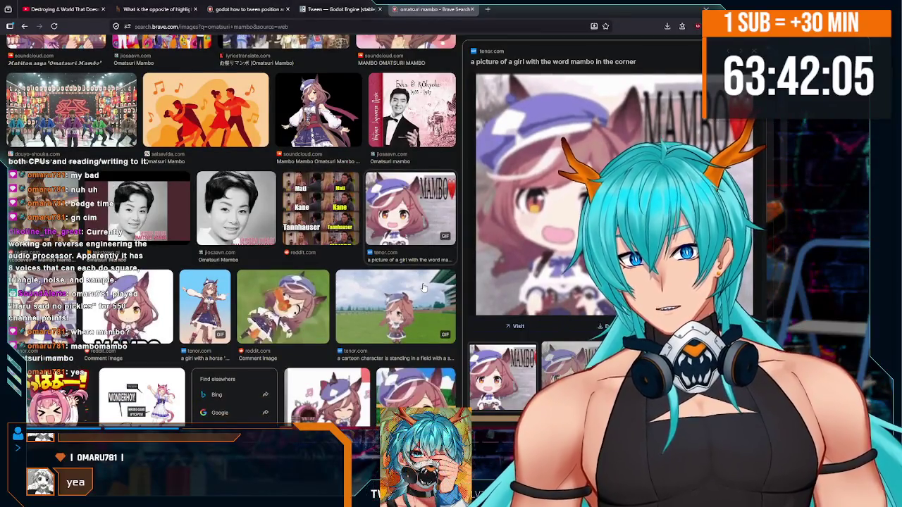
pyautogui.click(307, 315)
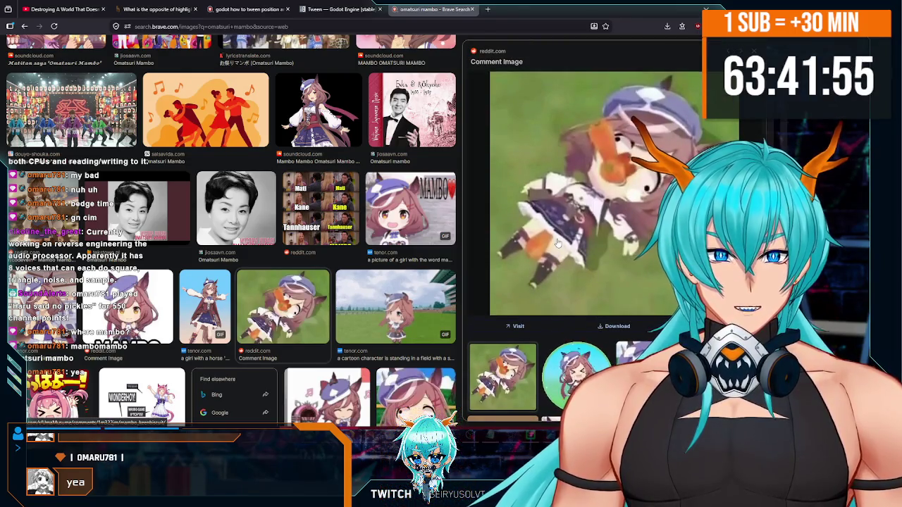
pyautogui.scroll(-2, 556, 243)
pyautogui.click(571, 298)
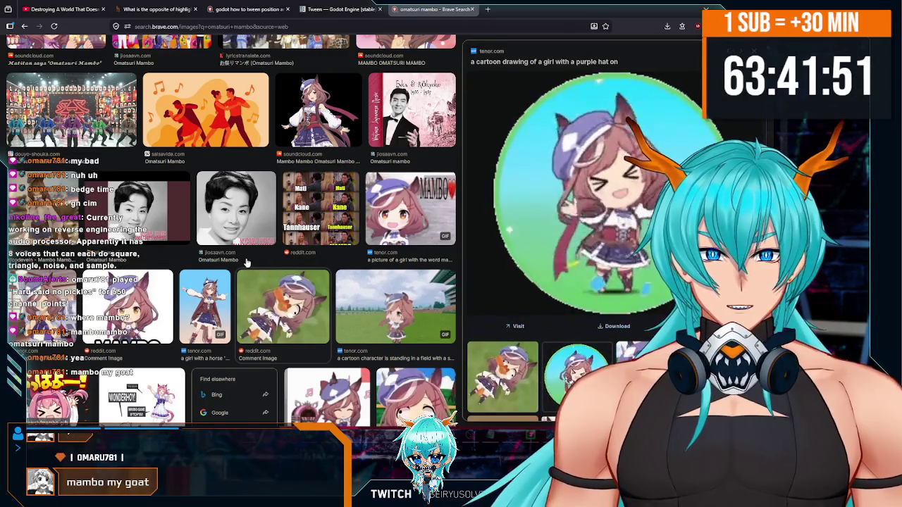
pyautogui.scroll(2, 246, 262)
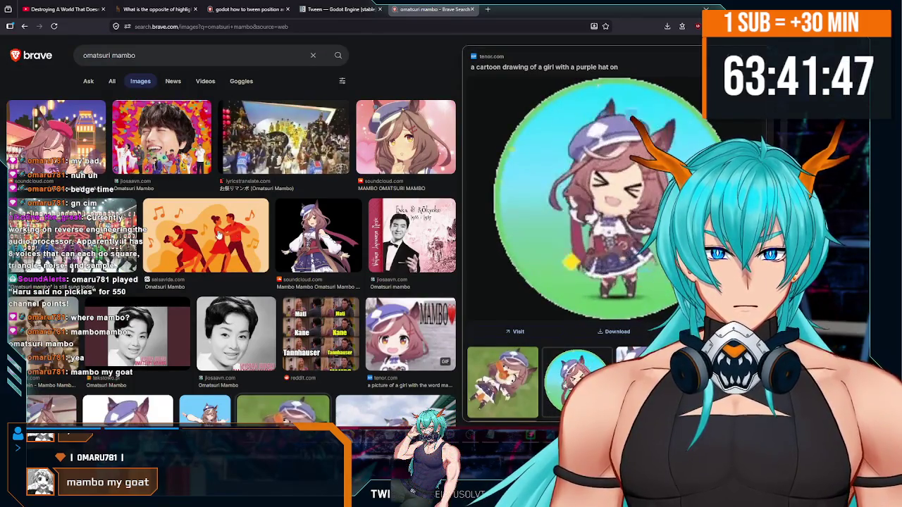
pyautogui.click(139, 60)
pyautogui.hotkey('ctrl', 'a')
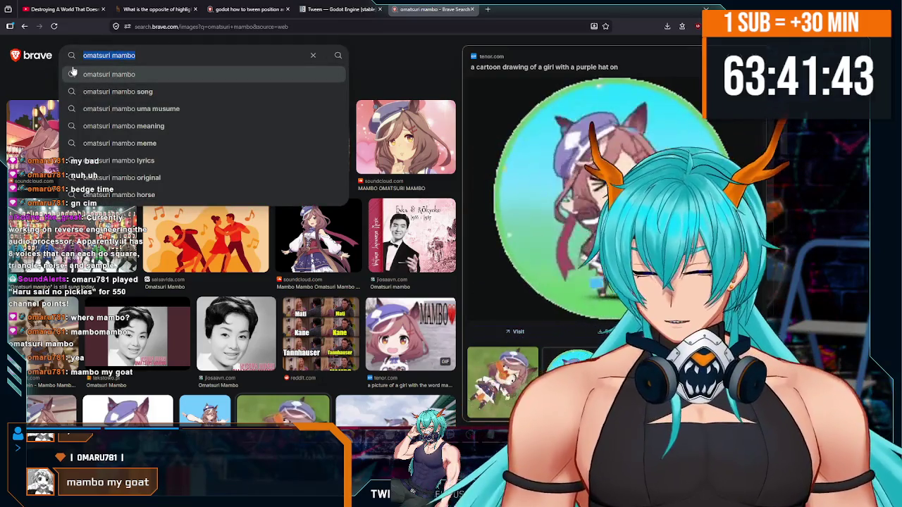
# - Replace the query with a Gold Ship horse anime versus game search and scroll the image results
pyautogui.write('goldshipe')
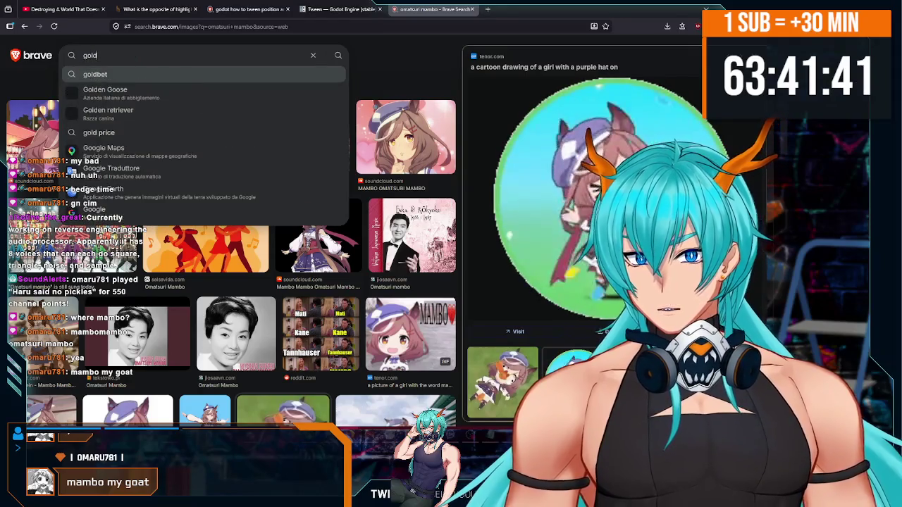
pyautogui.press('BackSpace')
pyautogui.write('horse ')
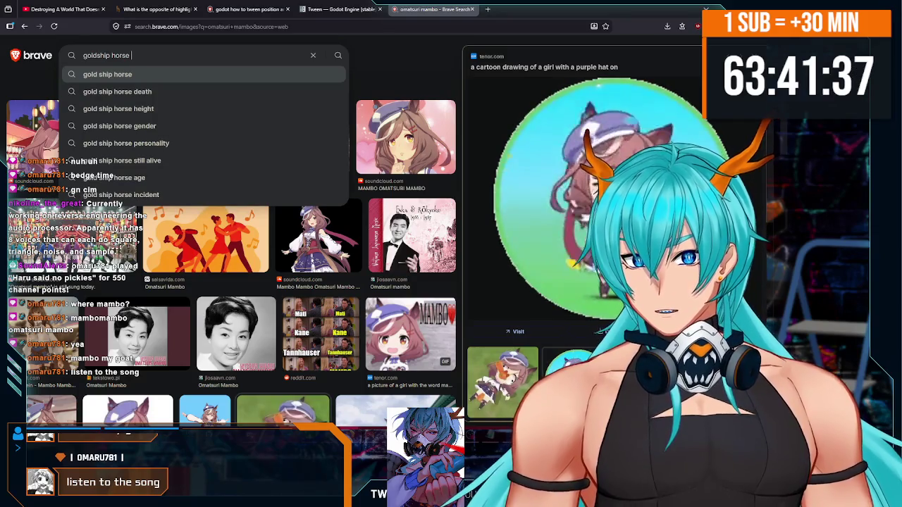
pyautogui.write('anime versus game')
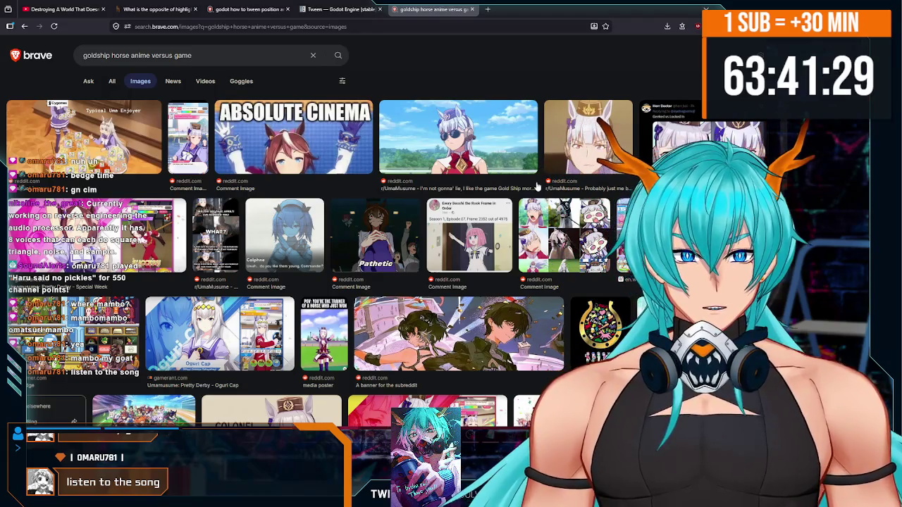
pyautogui.scroll(-2, 537, 187)
pyautogui.scroll(2, 537, 186)
pyautogui.scroll(-1, 537, 187)
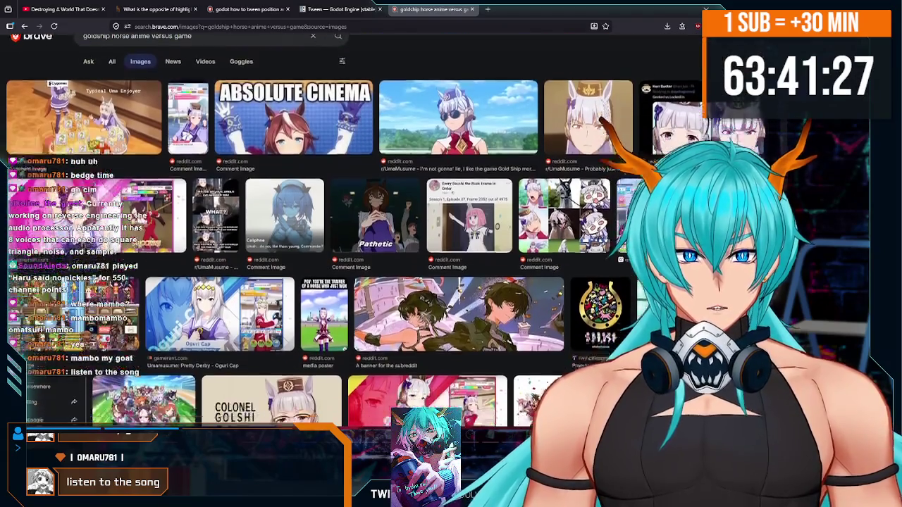
pyautogui.scroll(-2, 536, 187)
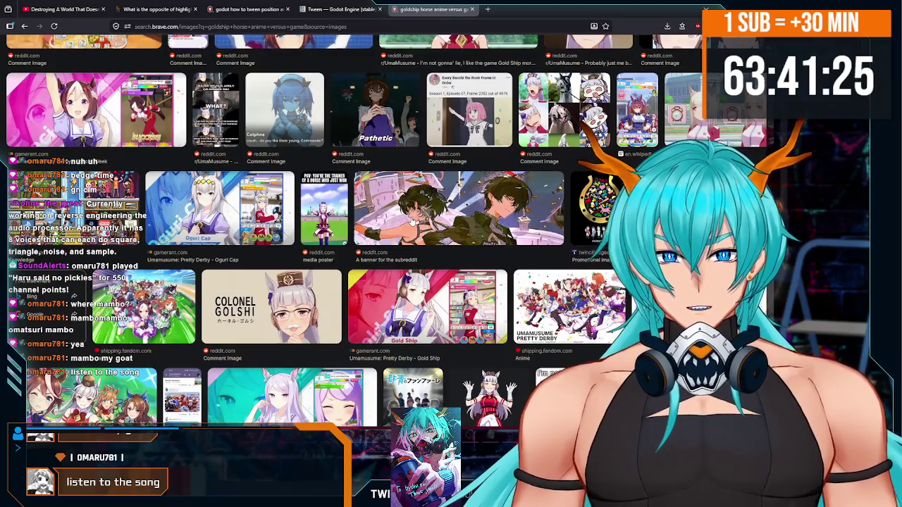
pyautogui.scroll(-2, 411, 221)
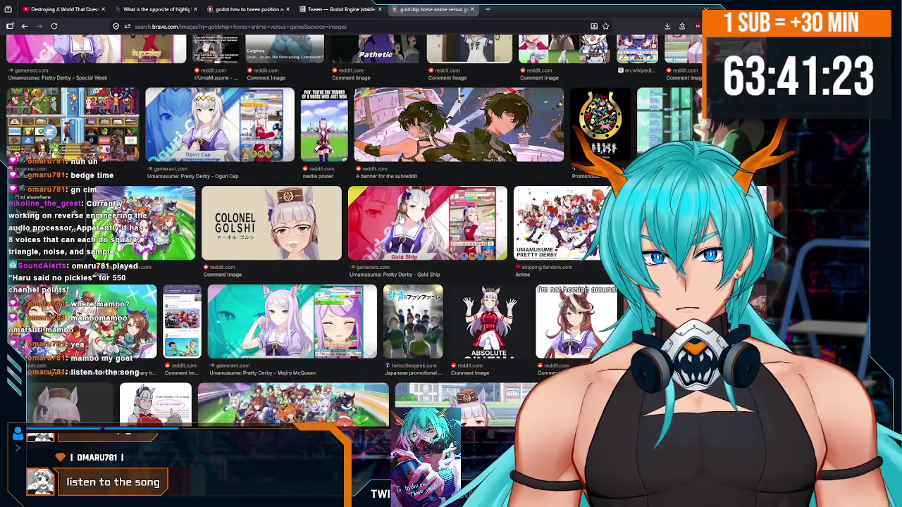
pyautogui.scroll(-3, 403, 224)
pyautogui.scroll(-1, 403, 224)
pyautogui.scroll(-1, 307, 232)
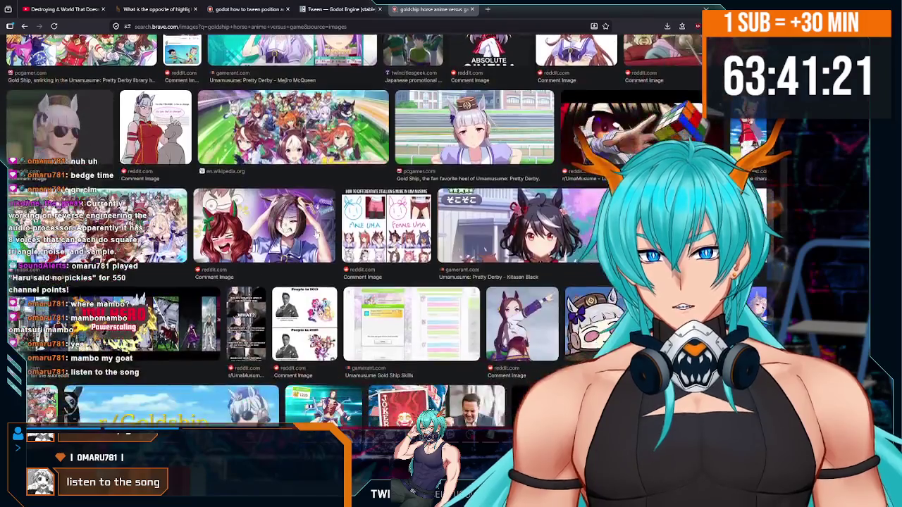
pyautogui.scroll(-3, 308, 232)
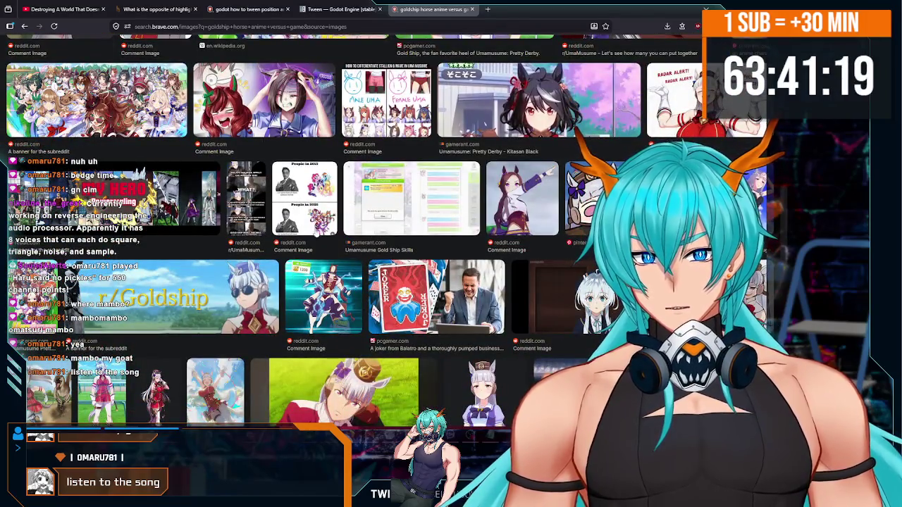
pyautogui.scroll(10, 525, 271)
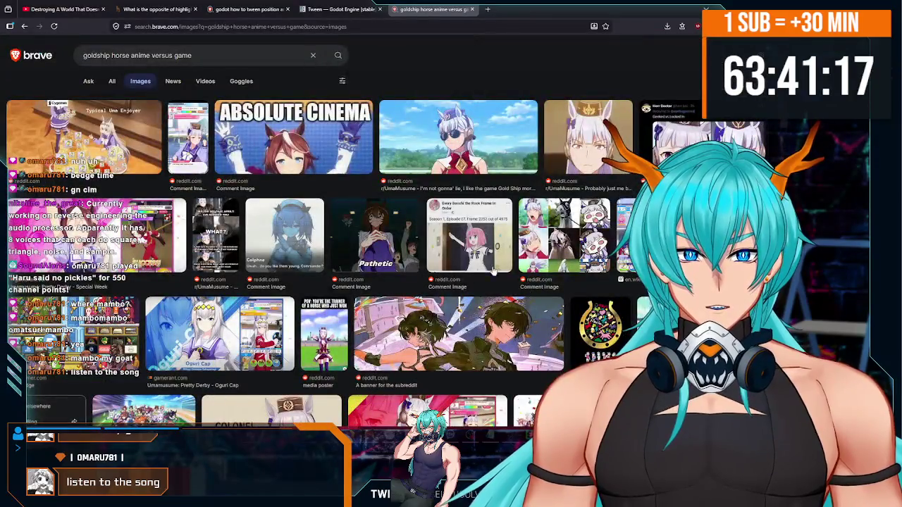
# - Trim the query to 'gold ship horse anime', rerun it, and preview the anime-versus-game comparison image
pyautogui.moveTo(197, 55); pyautogui.dragTo(164, 56)
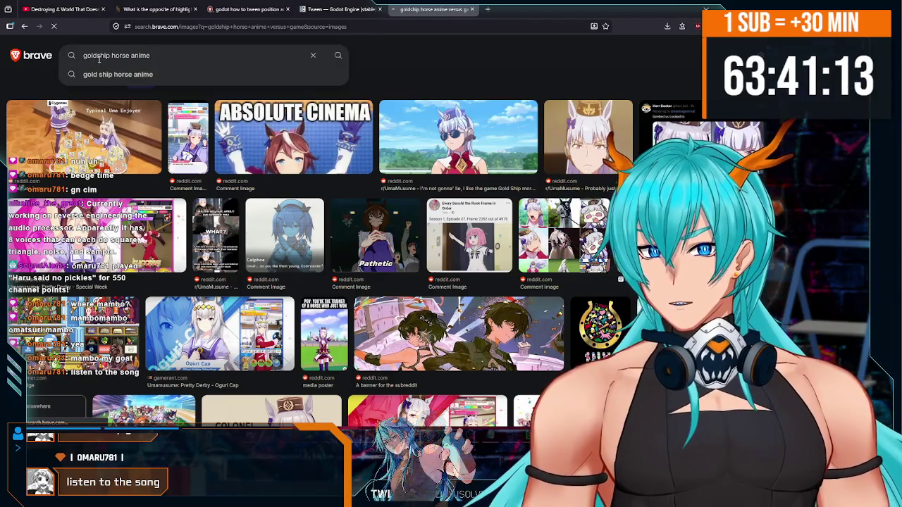
pyautogui.press('Return')
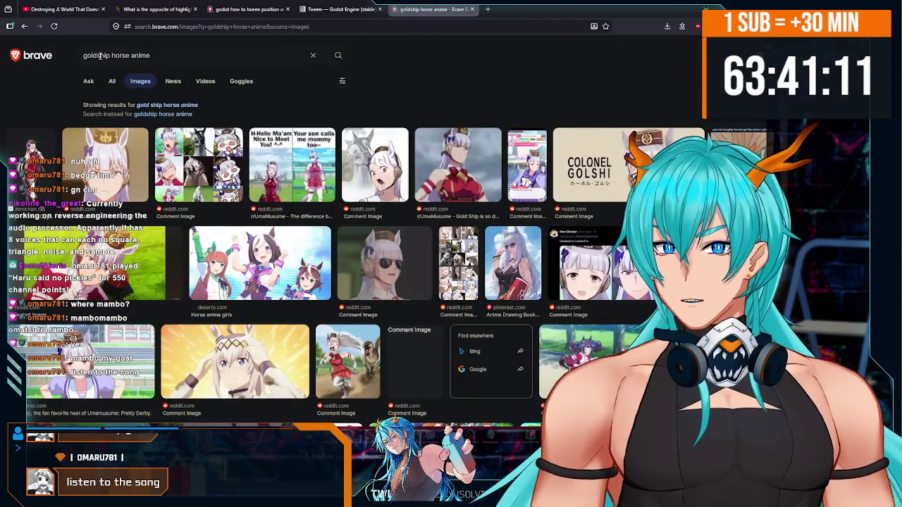
pyautogui.click(100, 55)
pyautogui.click(292, 169)
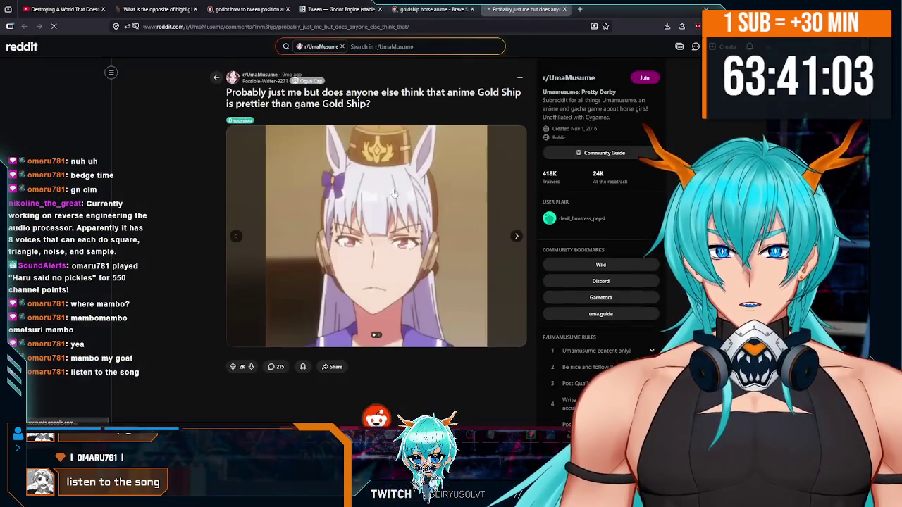
# - Flip through the post's images, scroll the Gold Ship comments, then return to the image search tab
pyautogui.click(515, 236)
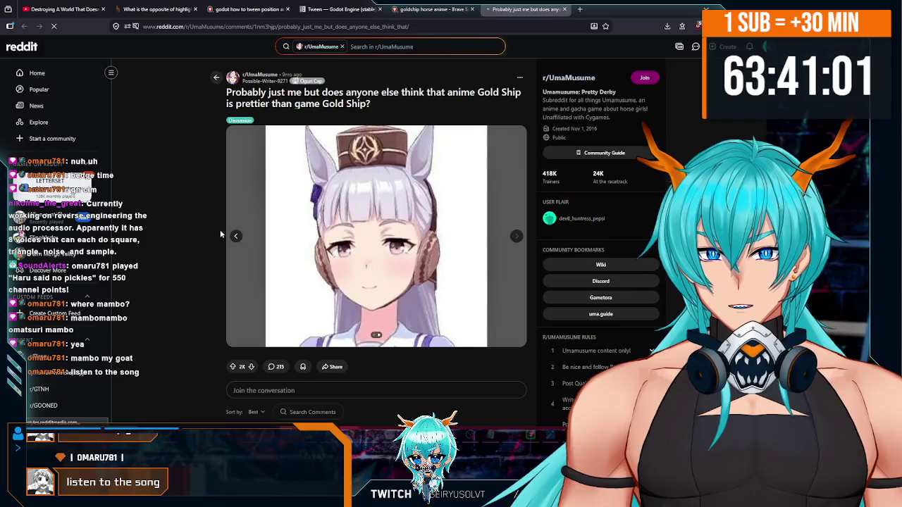
pyautogui.click(236, 236)
pyautogui.scroll(-10, 256, 239)
pyautogui.scroll(-15, 256, 239)
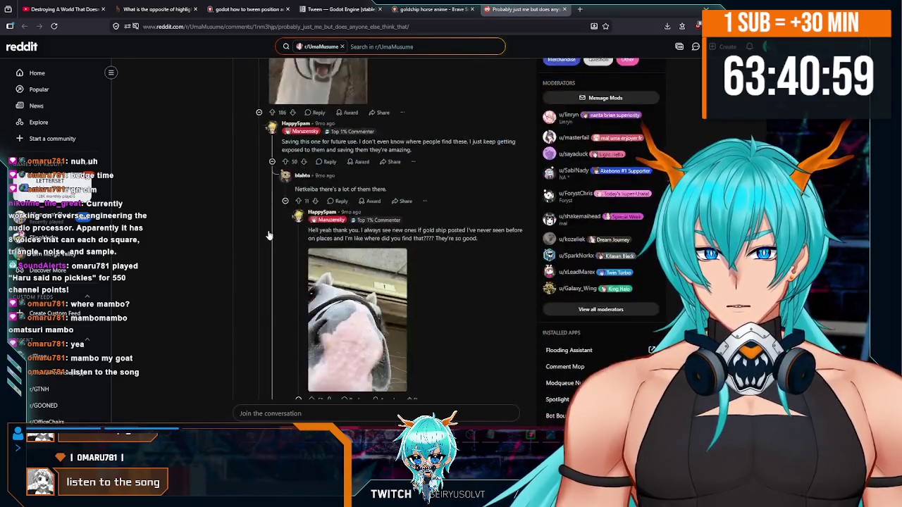
pyautogui.scroll(-10, 275, 233)
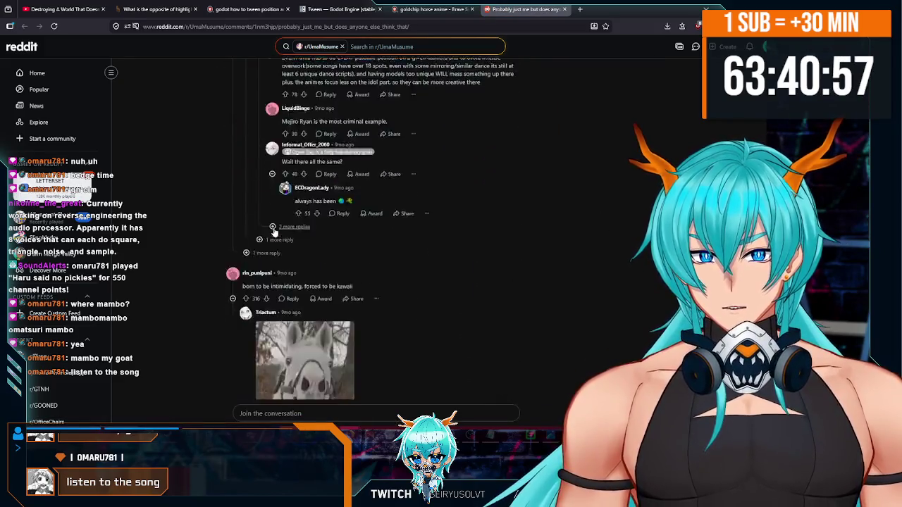
pyautogui.scroll(-10, 276, 233)
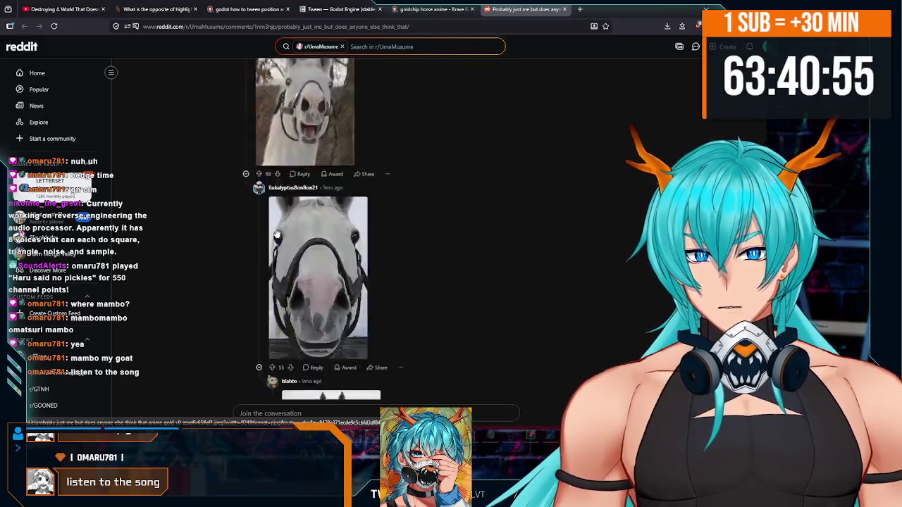
pyautogui.scroll(2, 277, 232)
pyautogui.scroll(-10, 276, 232)
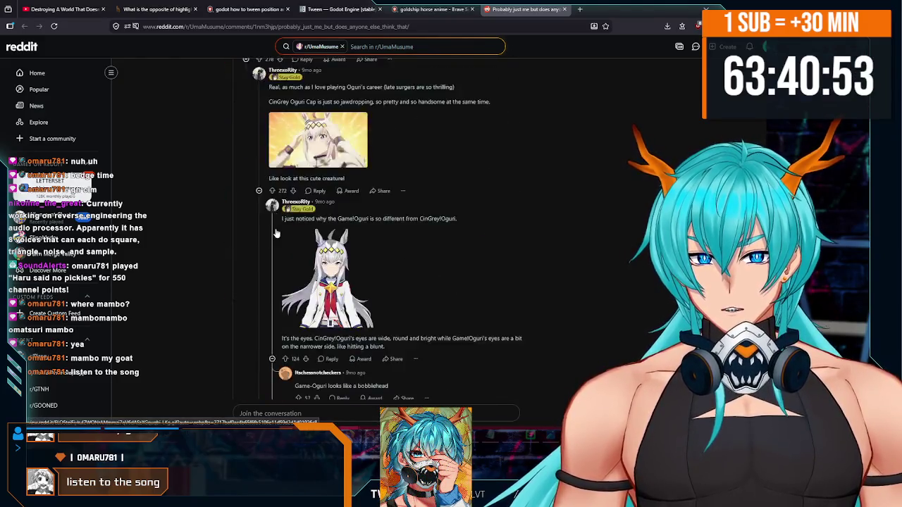
pyautogui.scroll(-10, 277, 233)
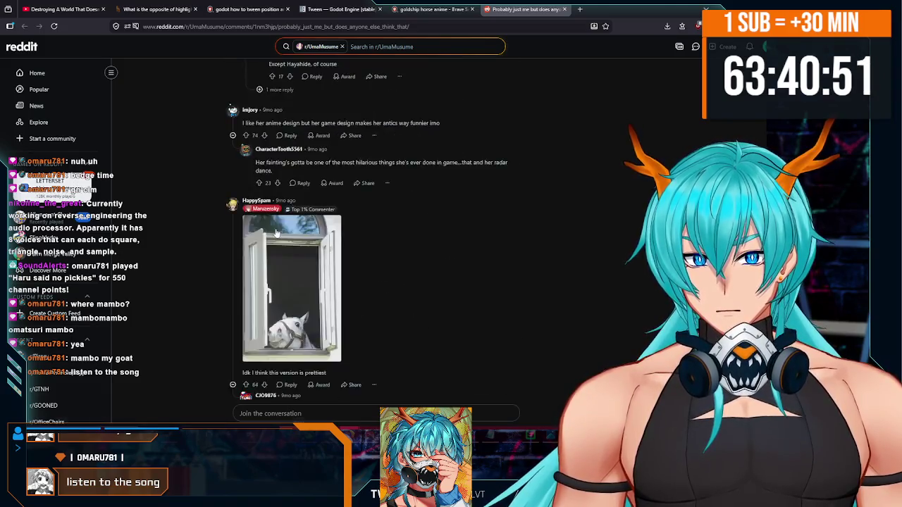
pyautogui.scroll(-15, 276, 233)
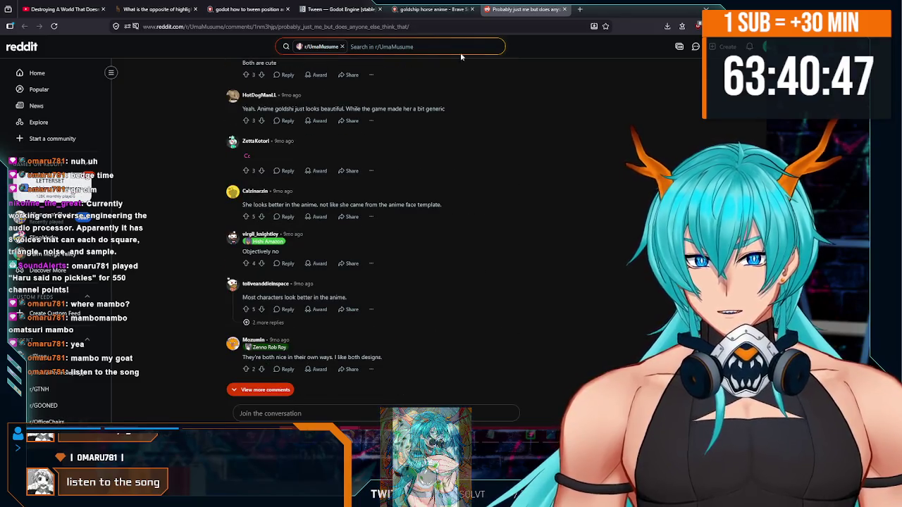
pyautogui.middleClick(542, 297)
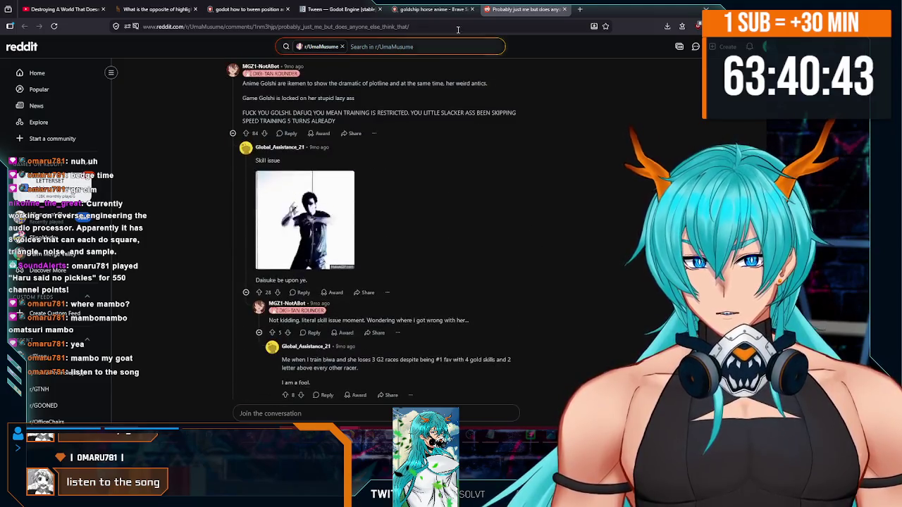
pyautogui.hotkey('ctrl', 'shift', 'Tab')
# - Preview the full-body Gold Ship image, the next image, and the birthday greeting image
pyautogui.scroll(2, 500, 307)
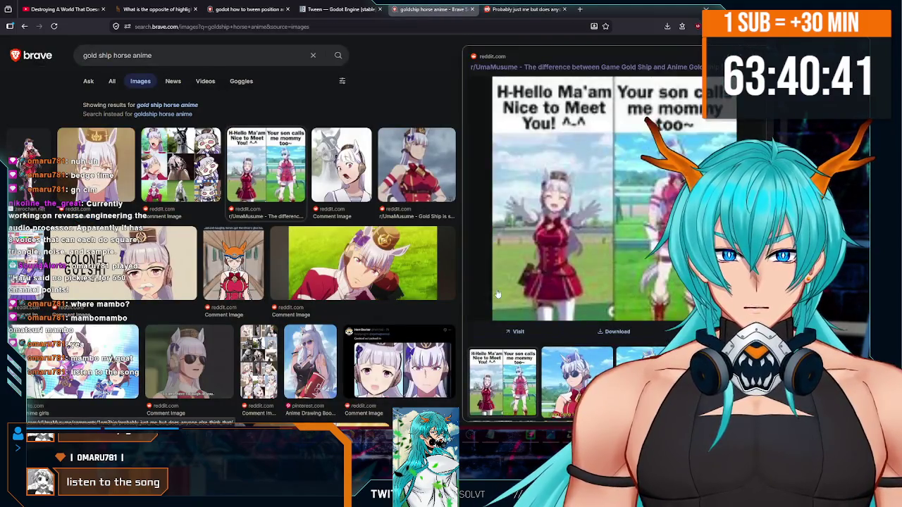
pyautogui.scroll(-3, 619, 241)
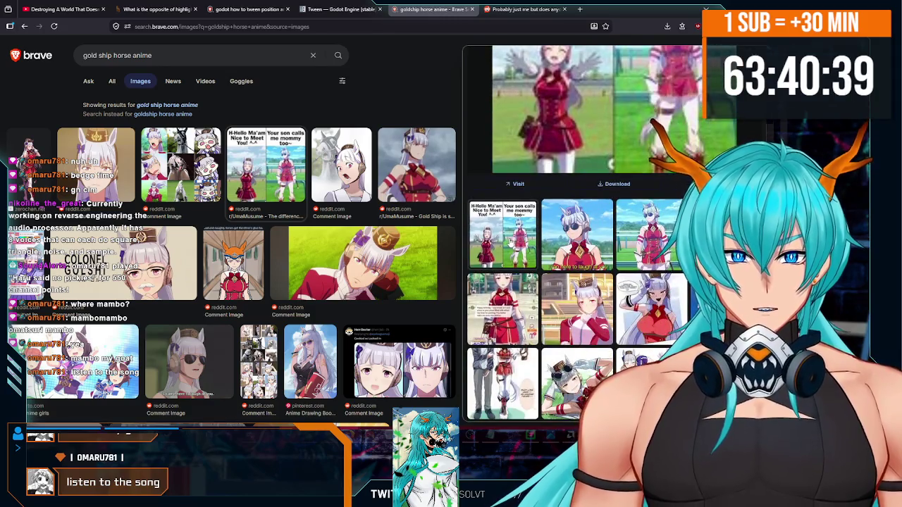
pyautogui.scroll(3, 509, 296)
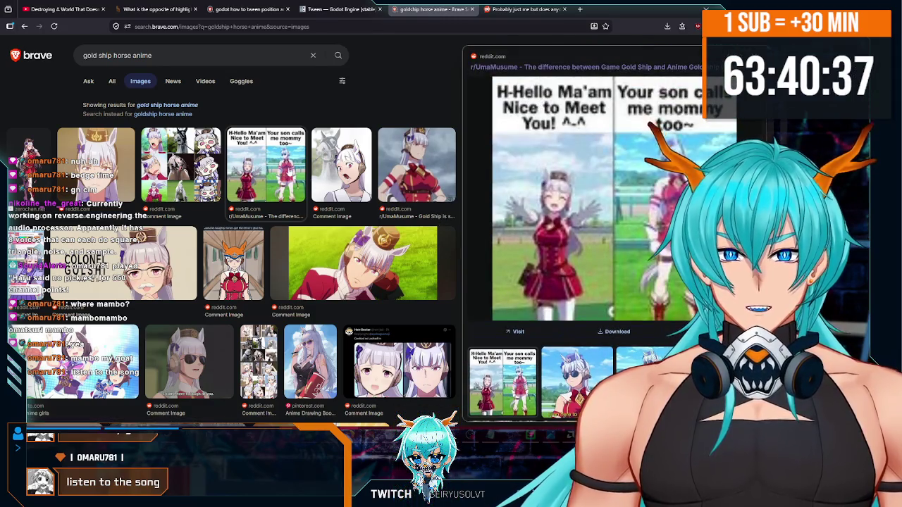
pyautogui.scroll(-3, 507, 252)
pyautogui.scroll(3, 563, 268)
pyautogui.scroll(-3, 647, 284)
pyautogui.scroll(3, 648, 284)
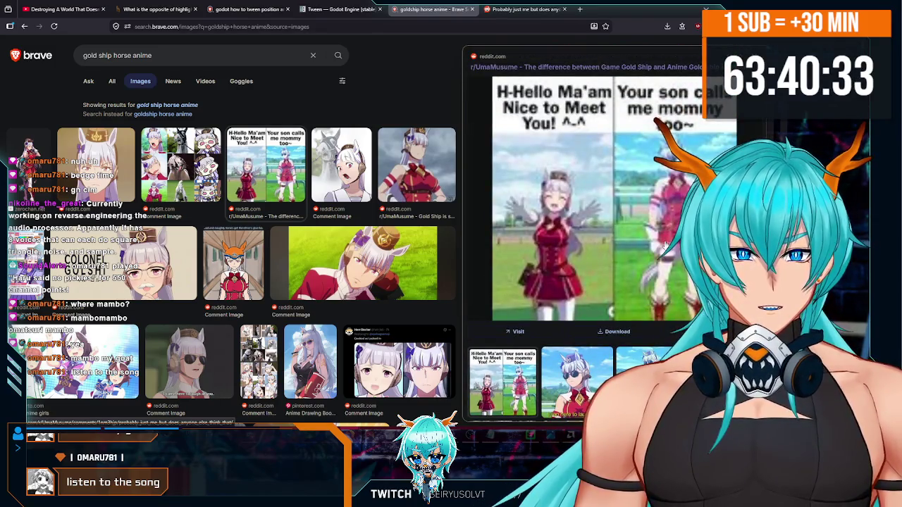
pyautogui.scroll(-3, 576, 269)
pyautogui.scroll(3, 572, 232)
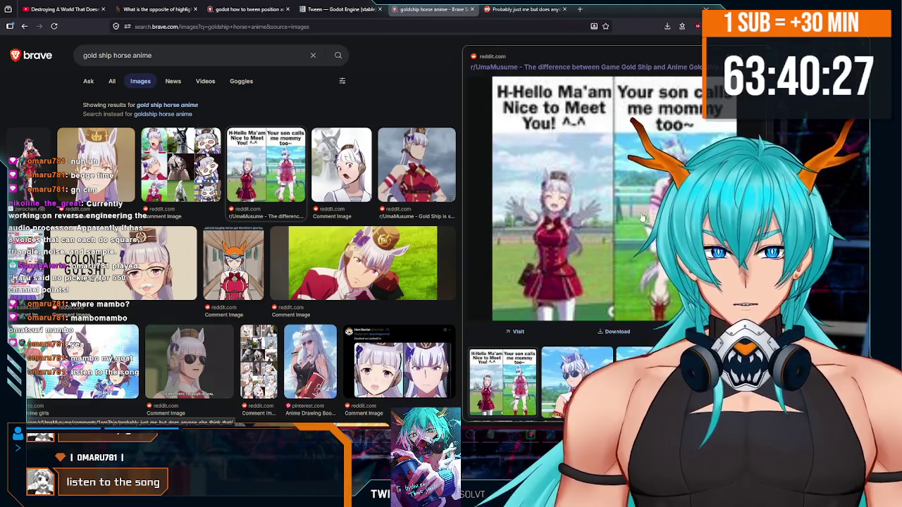
pyautogui.scroll(-5, 718, 130)
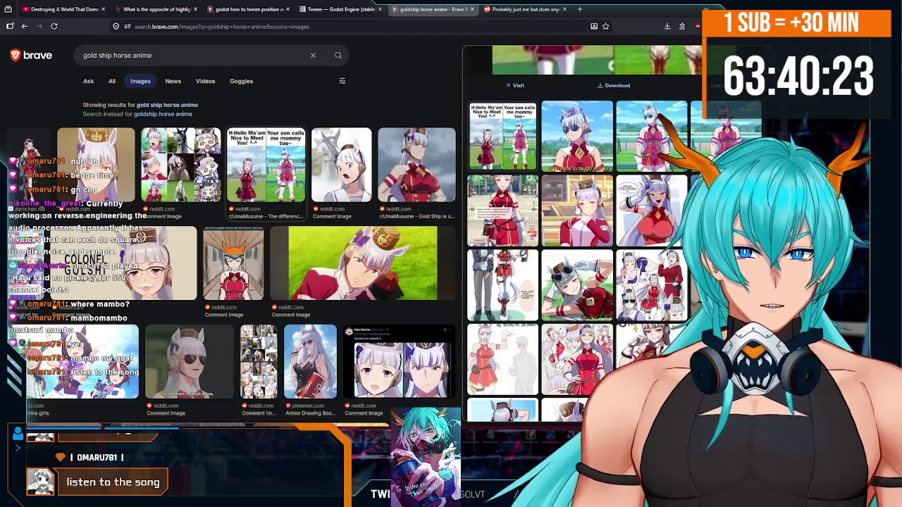
pyautogui.scroll(-3, 576, 209)
pyautogui.scroll(5, 595, 255)
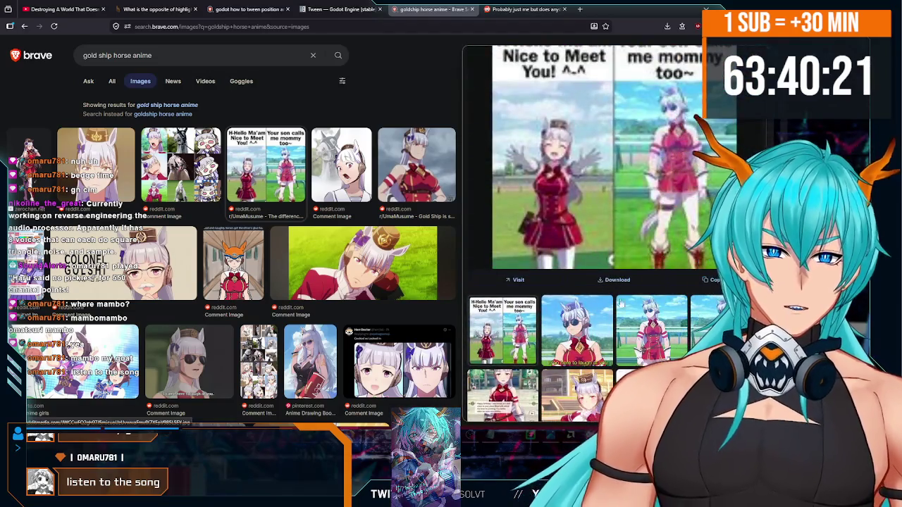
pyautogui.click(574, 331)
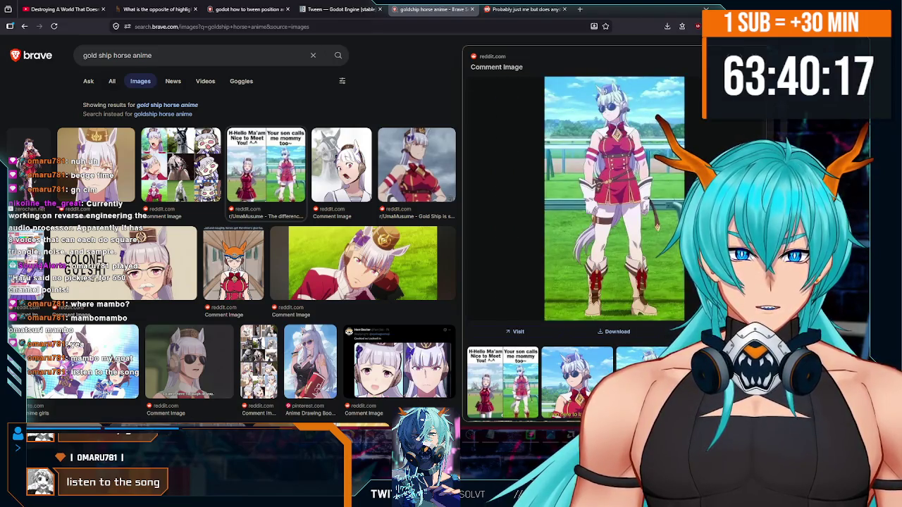
pyautogui.press('Right')
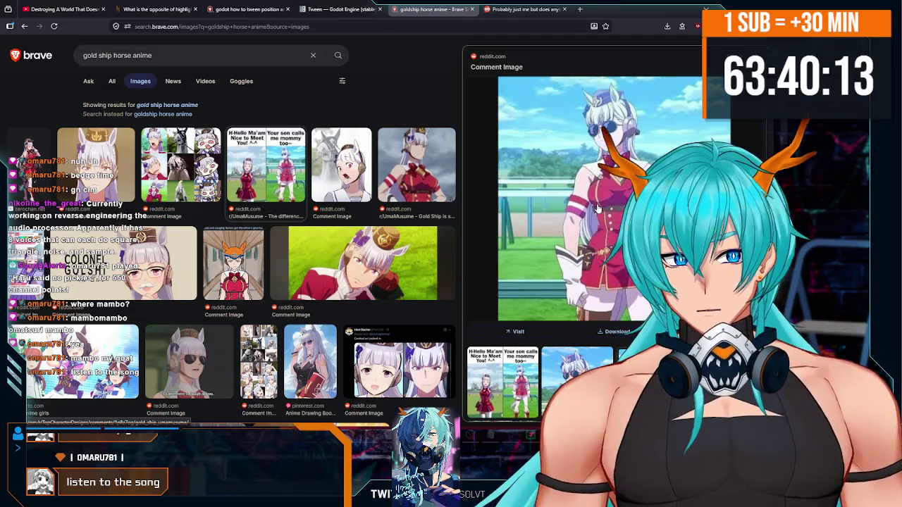
pyautogui.scroll(-5, 563, 317)
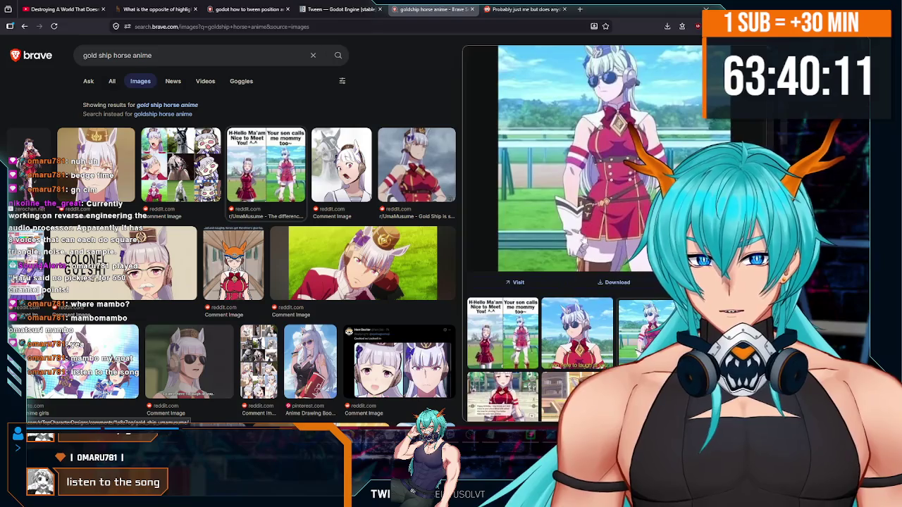
pyautogui.click(504, 267)
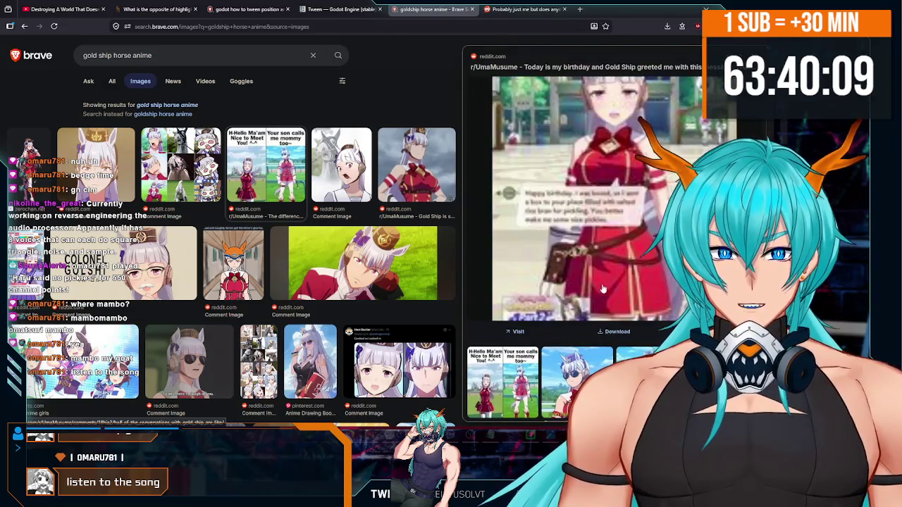
# - Preview the comparison, two-girls-running, racetrack and beach-dancing Gold Ship images
pyautogui.scroll(-5, 620, 255)
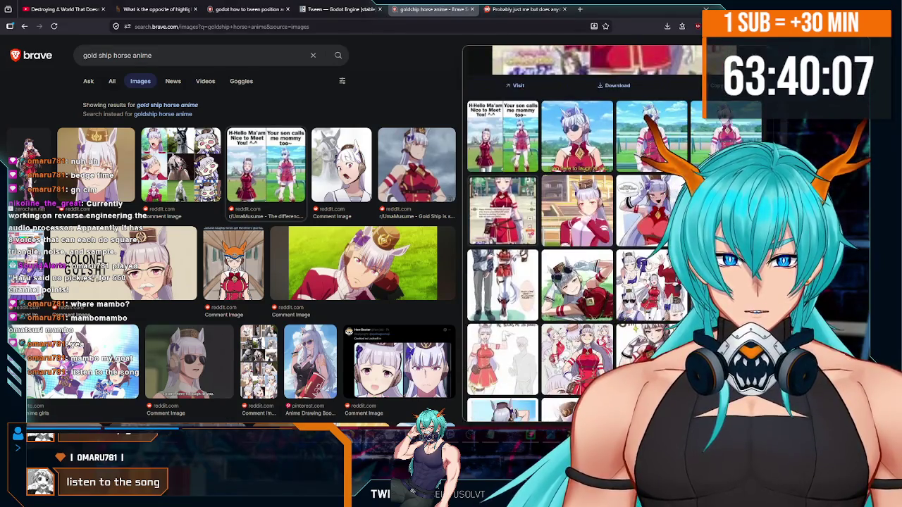
pyautogui.click(509, 153)
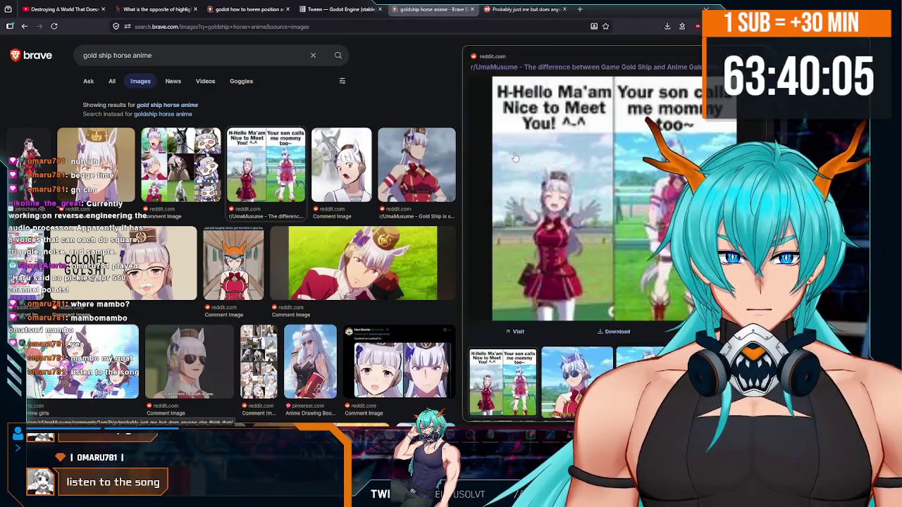
pyautogui.scroll(-3, 224, 188)
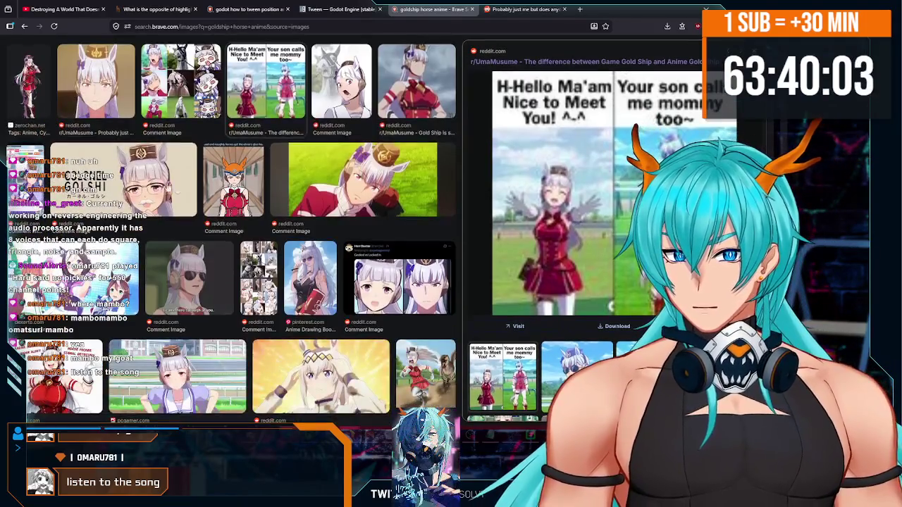
pyautogui.scroll(-5, 224, 187)
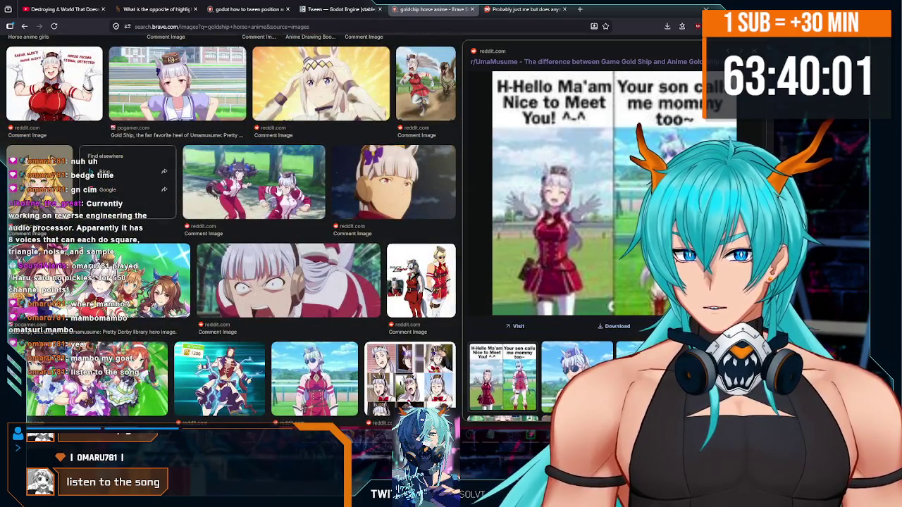
pyautogui.click(274, 198)
pyautogui.scroll(-1, 274, 198)
pyautogui.scroll(-2, 326, 228)
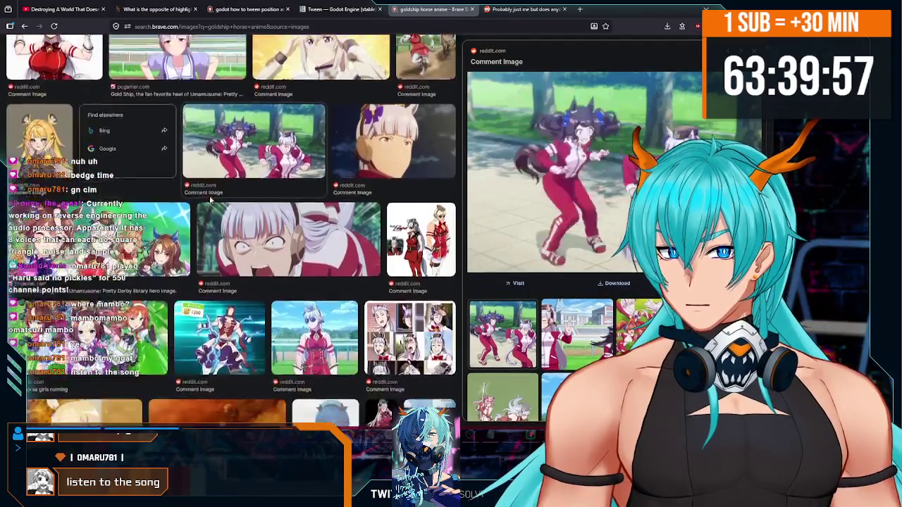
pyautogui.scroll(-3, 325, 228)
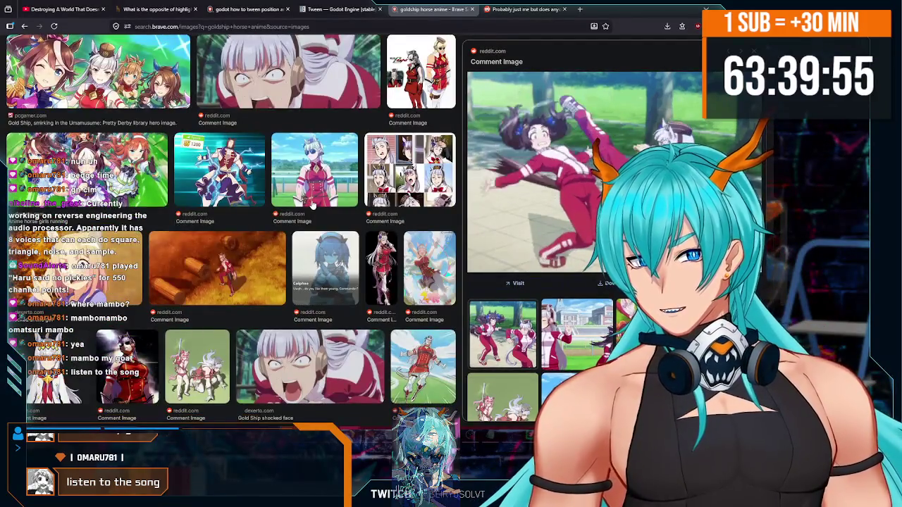
pyautogui.click(314, 184)
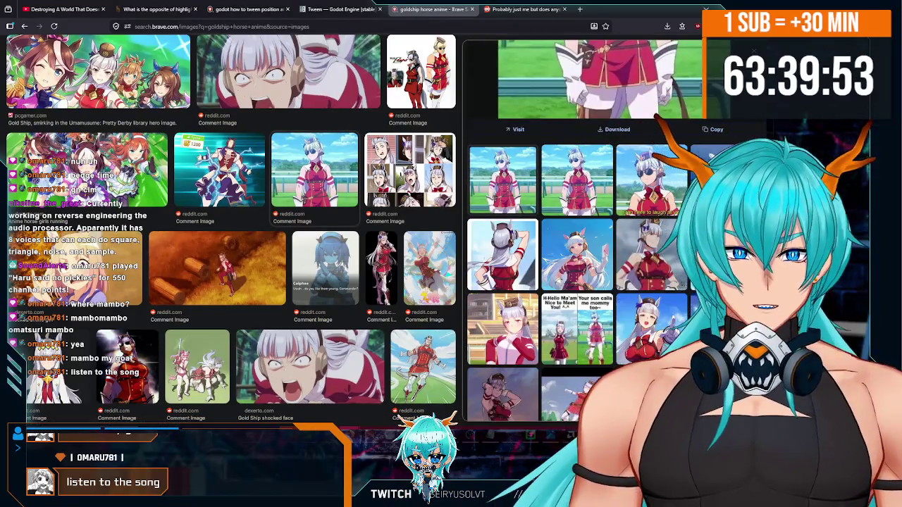
pyautogui.click(502, 255)
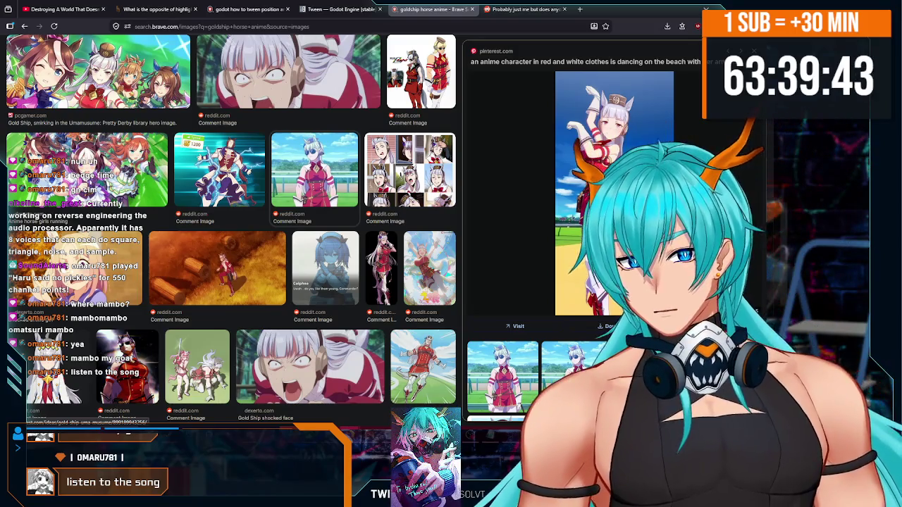
# - Close the Gold Ship image search tab and the Reddit tab
pyautogui.scroll(10, 403, 194)
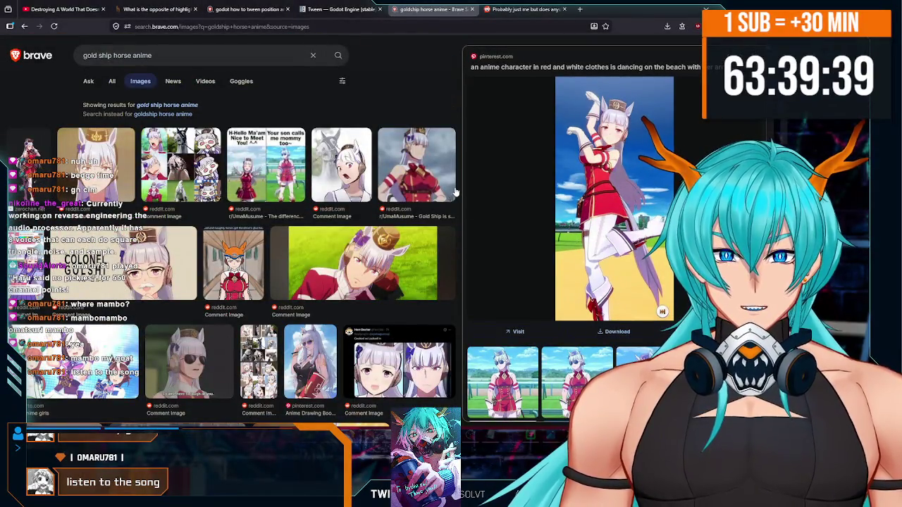
pyautogui.click(471, 9)
pyautogui.hotkey('ctrl', 'w')
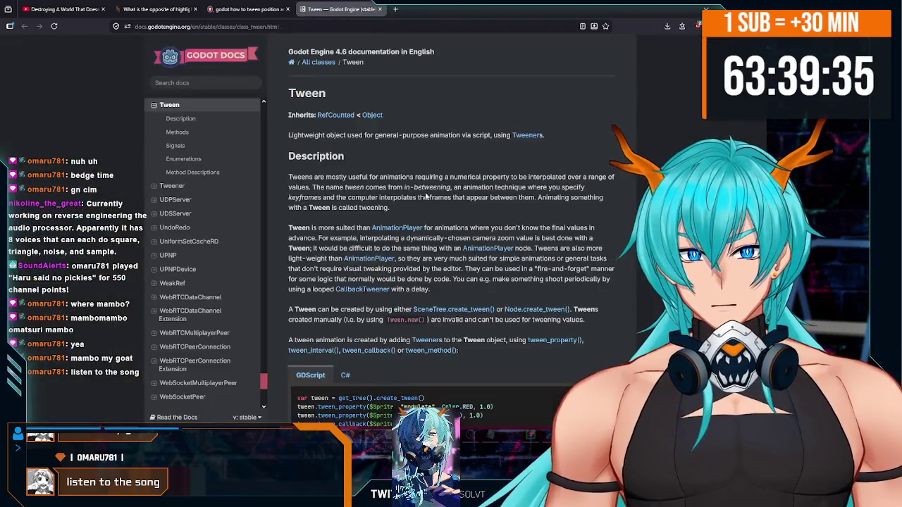
# - Search 'omatsuri mambo' in a new tab and filter the results to videos
pyautogui.click(395, 9)
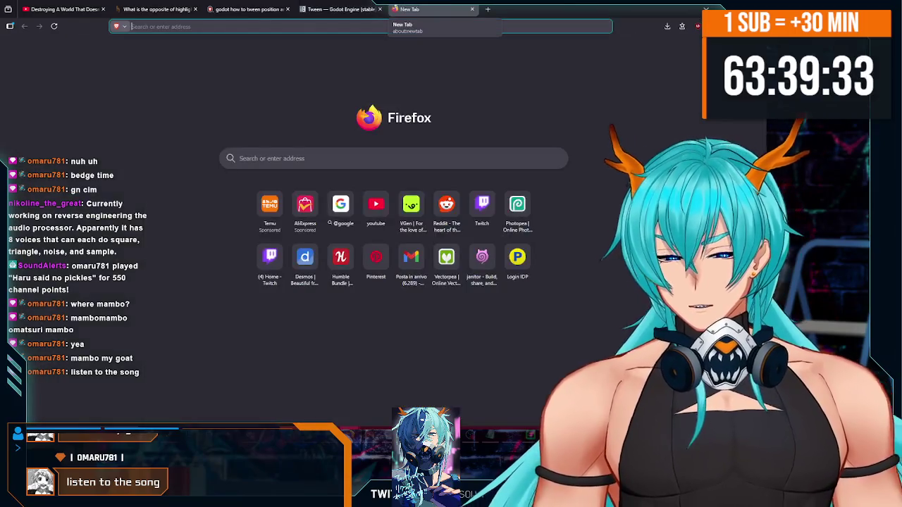
pyautogui.write('omats')
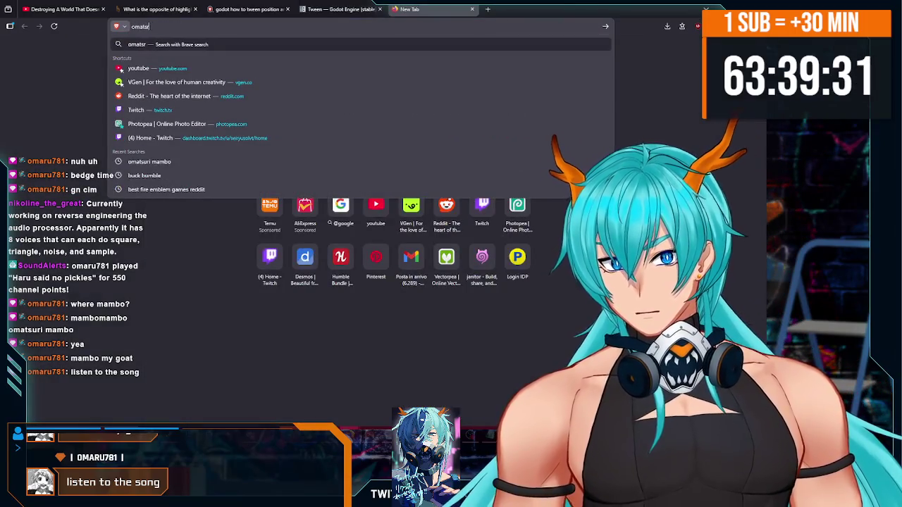
pyautogui.write('uri mambo')
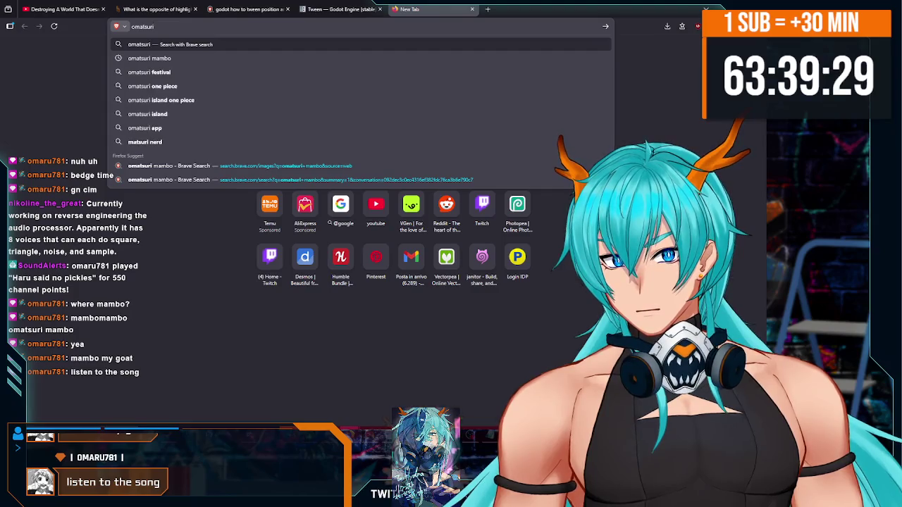
pyautogui.press('Return')
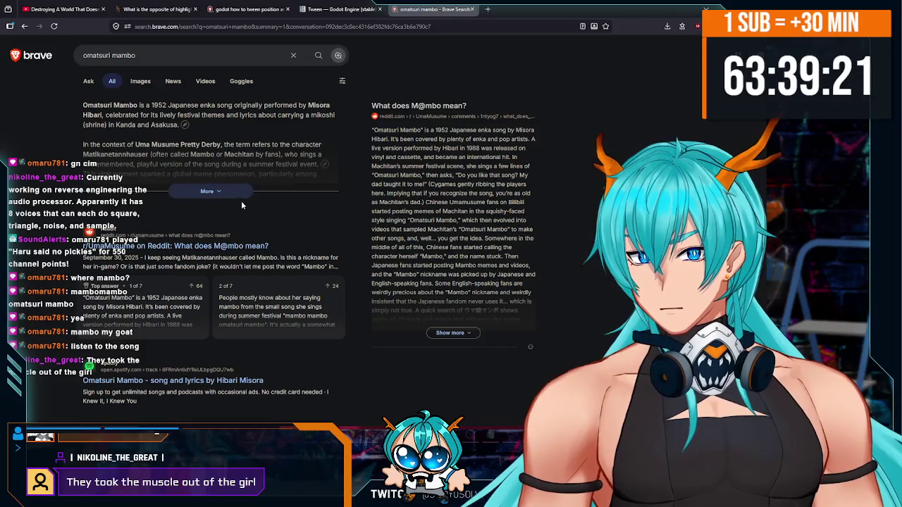
pyautogui.moveTo(93, 107); pyautogui.dragTo(240, 103)
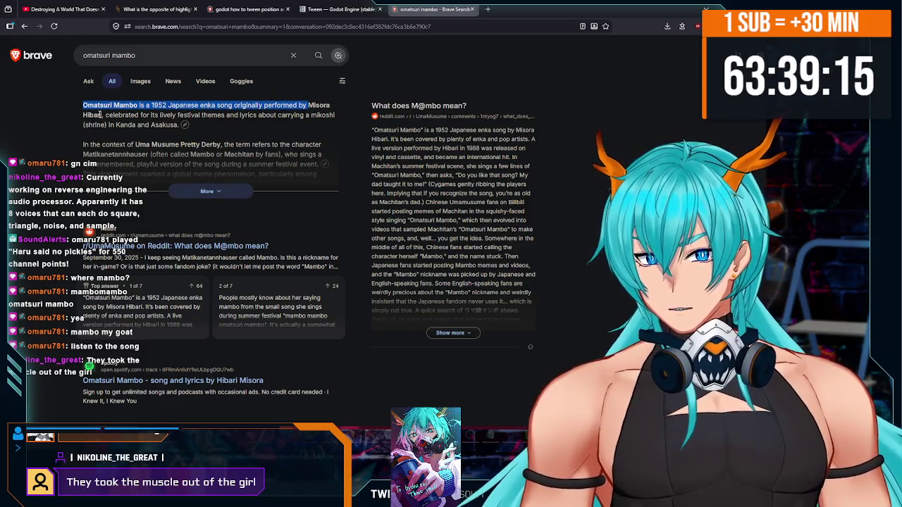
pyautogui.click(204, 81)
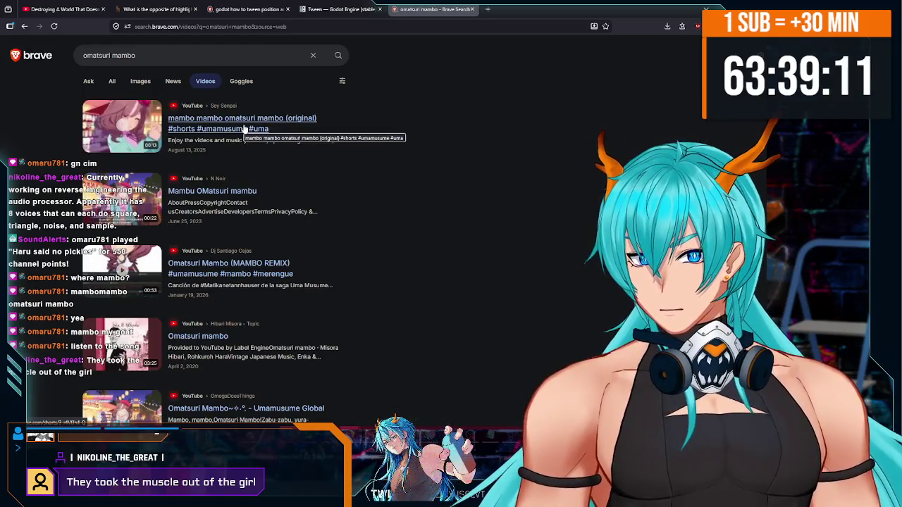
pyautogui.scroll(-2, 232, 202)
pyautogui.scroll(-1, 232, 202)
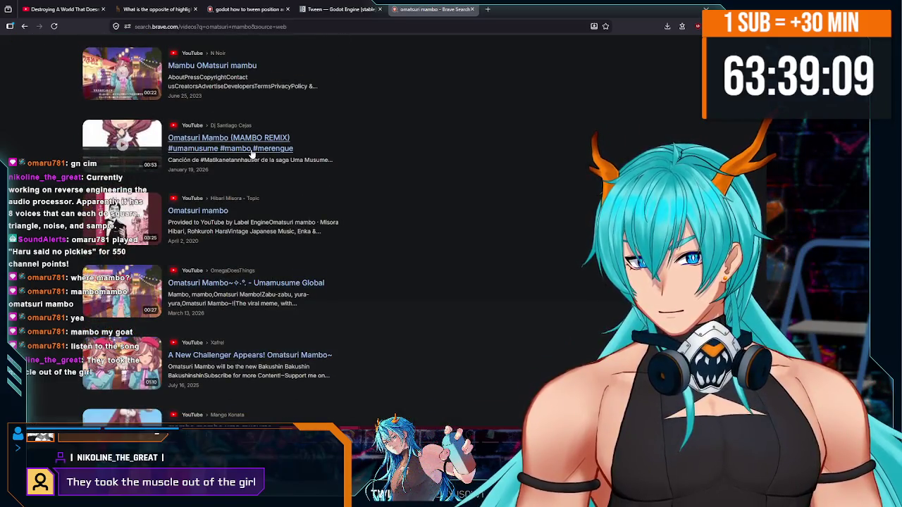
pyautogui.scroll(-2, 251, 172)
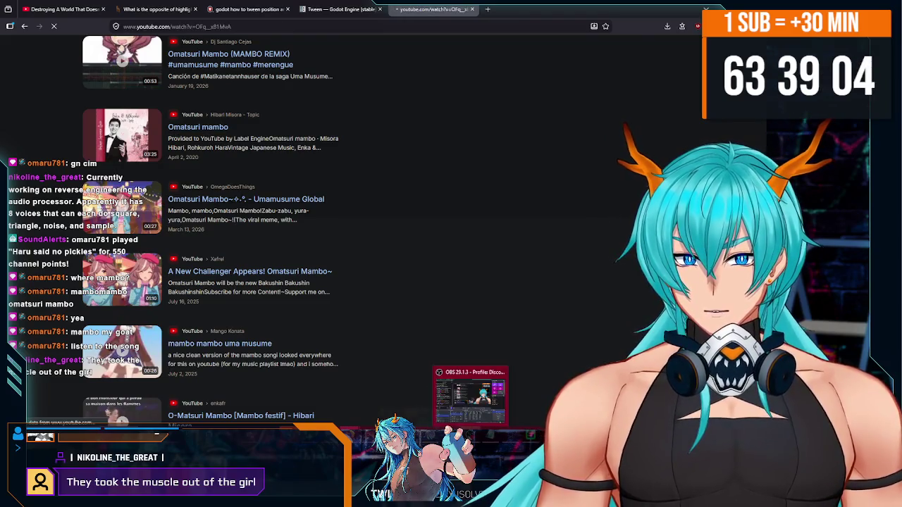
pyautogui.hotkey('alt', 'Tab')
# - Revisit the Omatsuri mambo video, return to results, and open the 'mambo mambo omatsuri mambo' Short
pyautogui.click(386, 392)
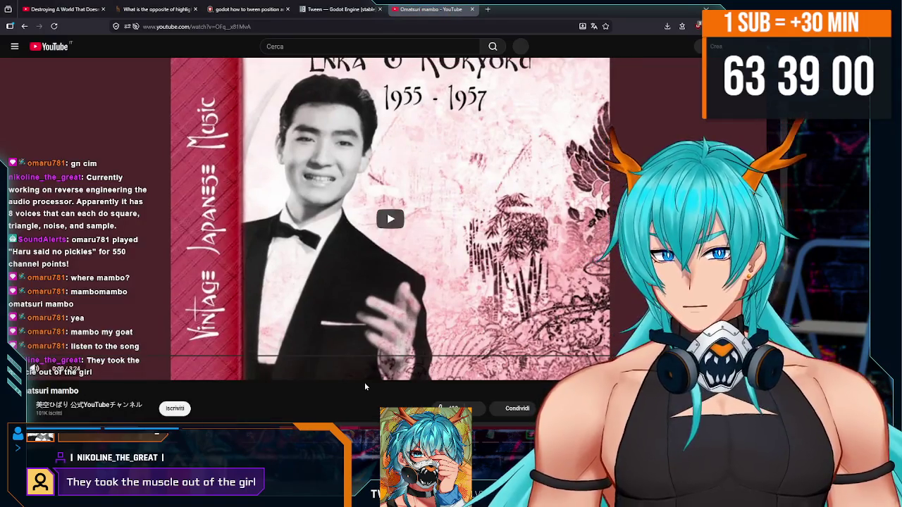
pyautogui.scroll(-1, 394, 265)
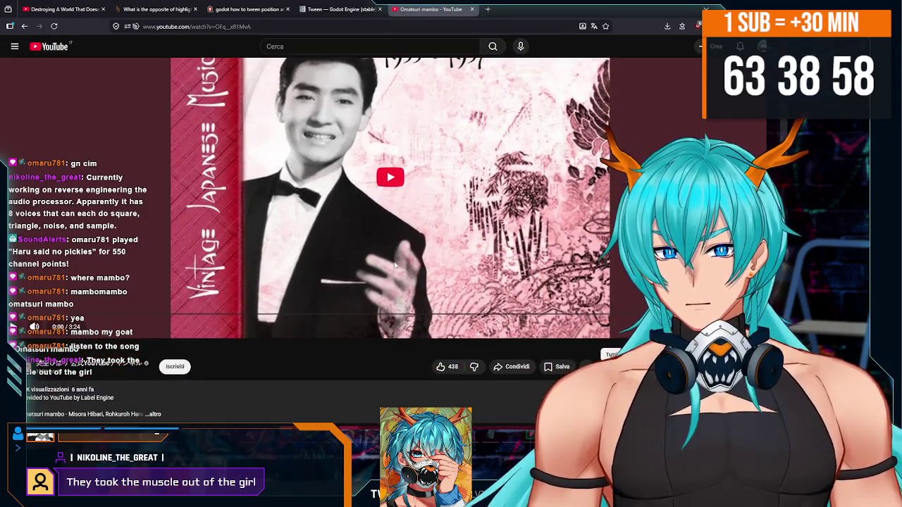
pyautogui.scroll(-10, 388, 283)
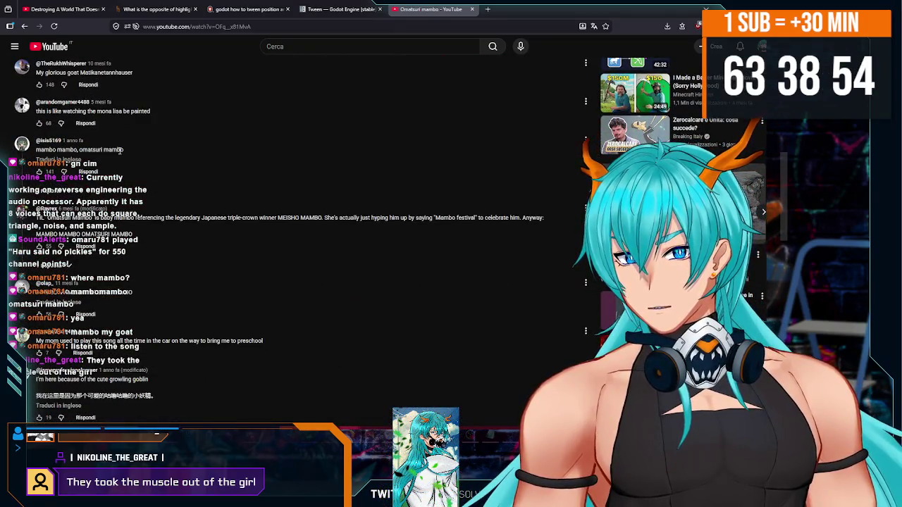
pyautogui.scroll(10, 274, 288)
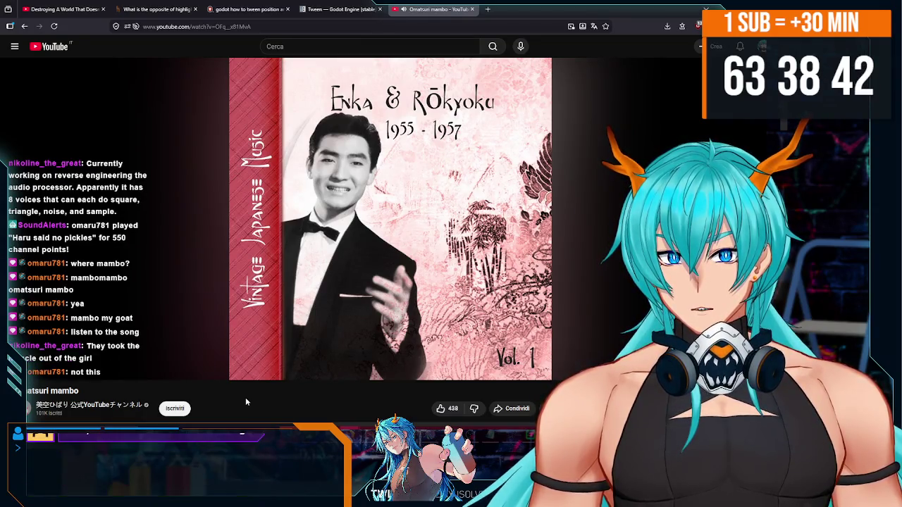
pyautogui.click(24, 27)
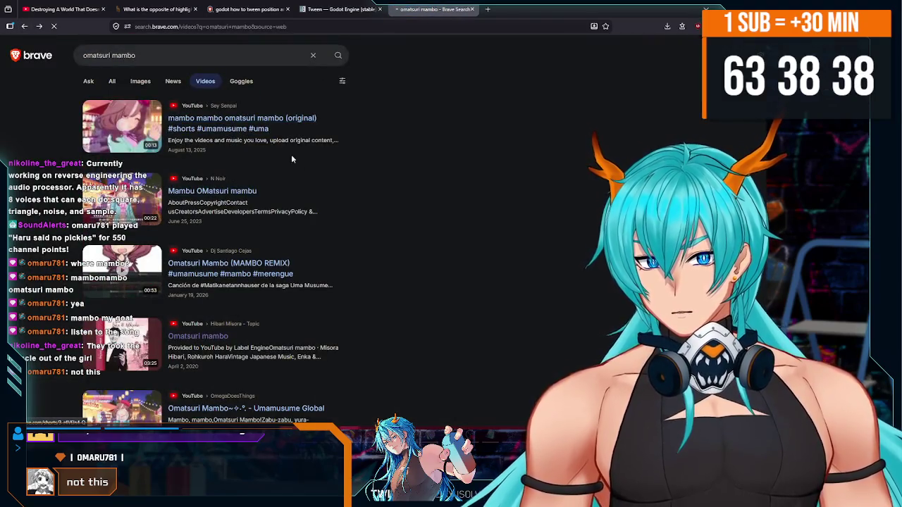
pyautogui.click(280, 154)
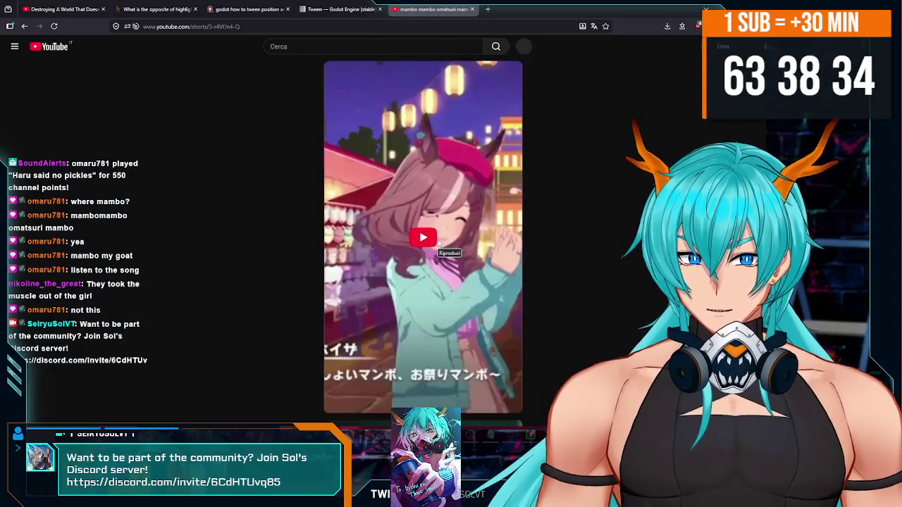
# - Play the mambo Short, open its comments and pause playback
pyautogui.click(414, 241)
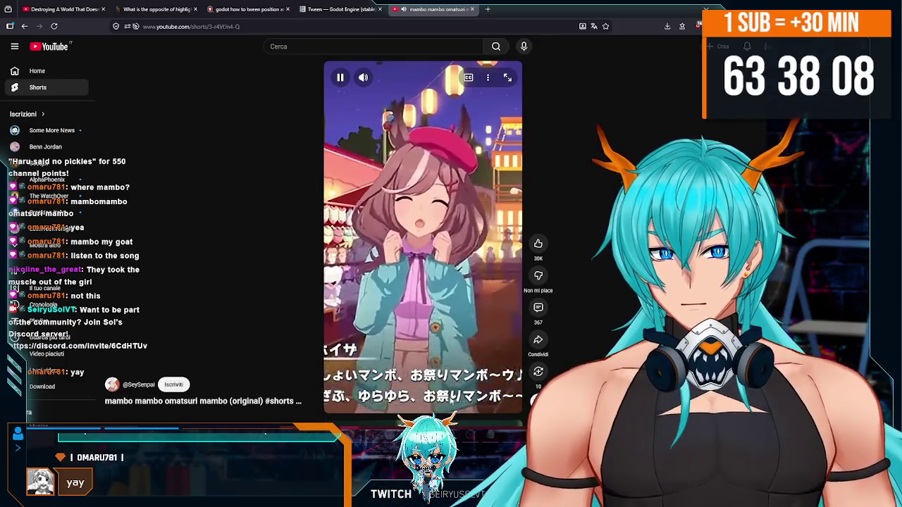
pyautogui.click(538, 307)
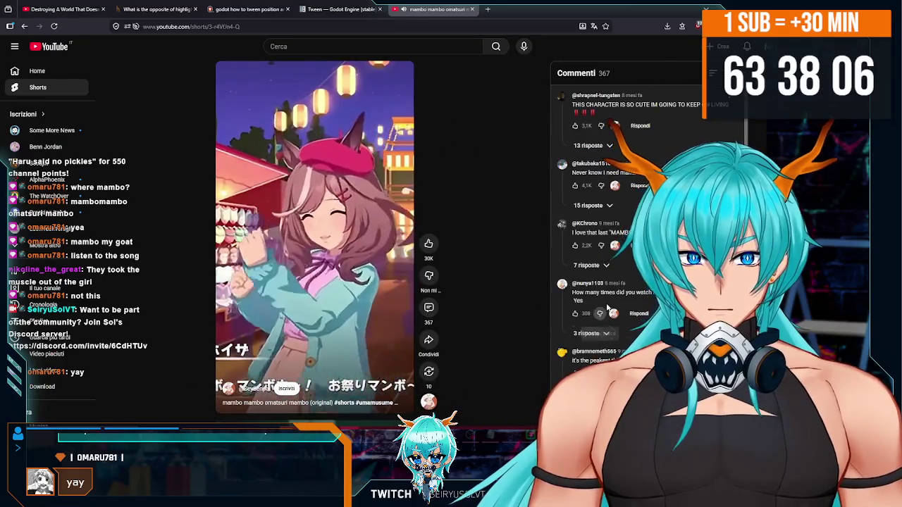
pyautogui.press('space')
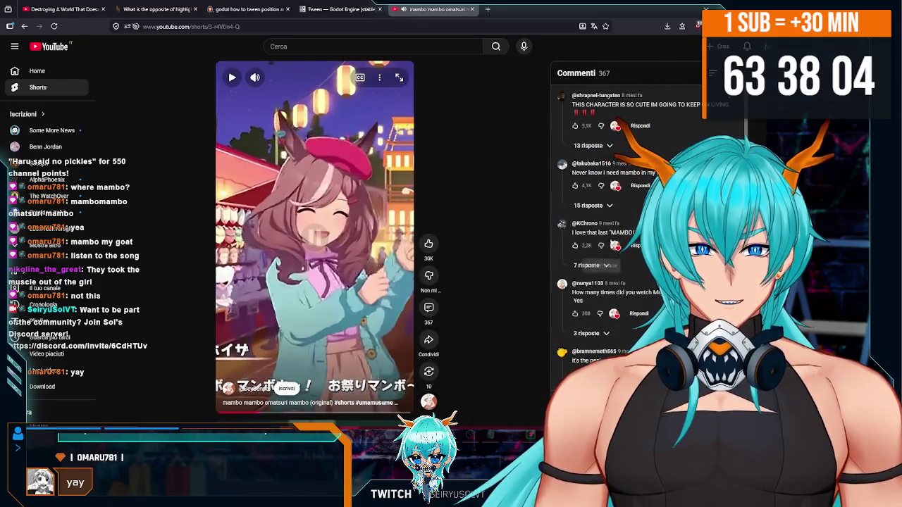
# - Read through the Short's comments, replay it briefly, then return to the Tween docs tab
pyautogui.moveTo(572, 105); pyautogui.dragTo(650, 104)
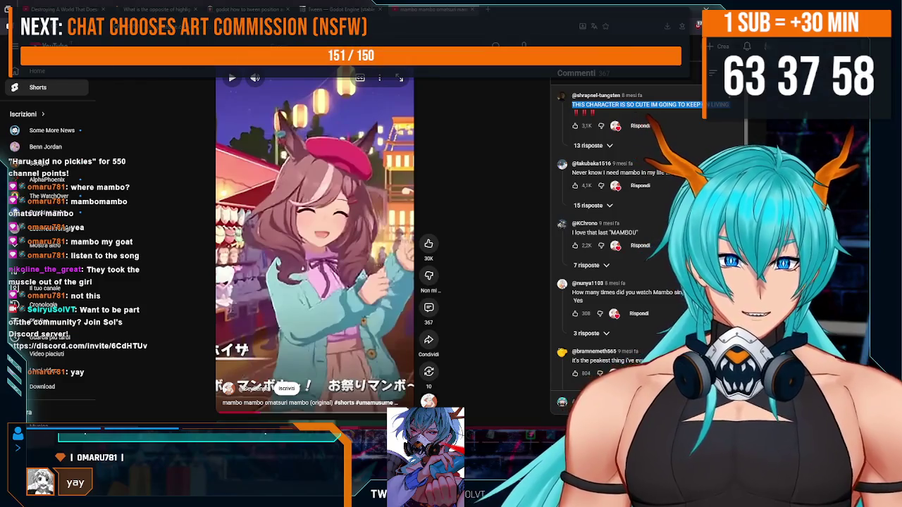
pyautogui.scroll(-2, 620, 247)
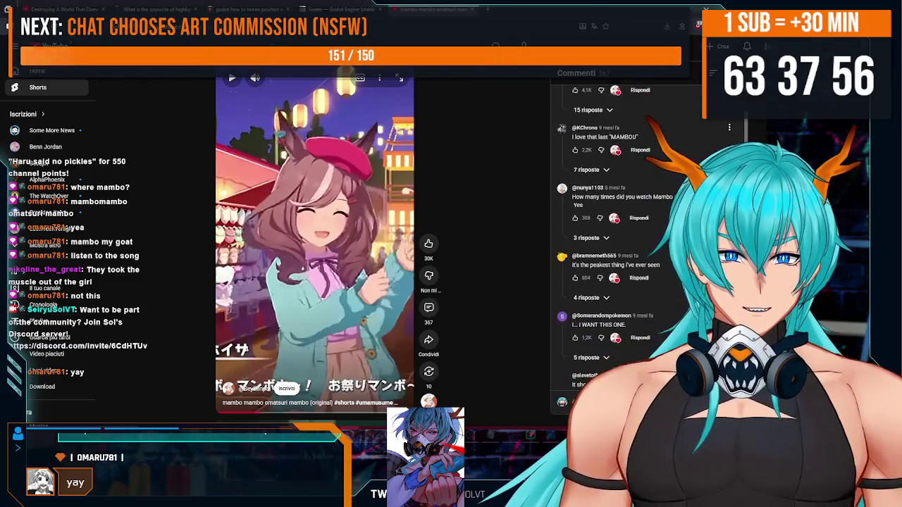
pyautogui.click(347, 296)
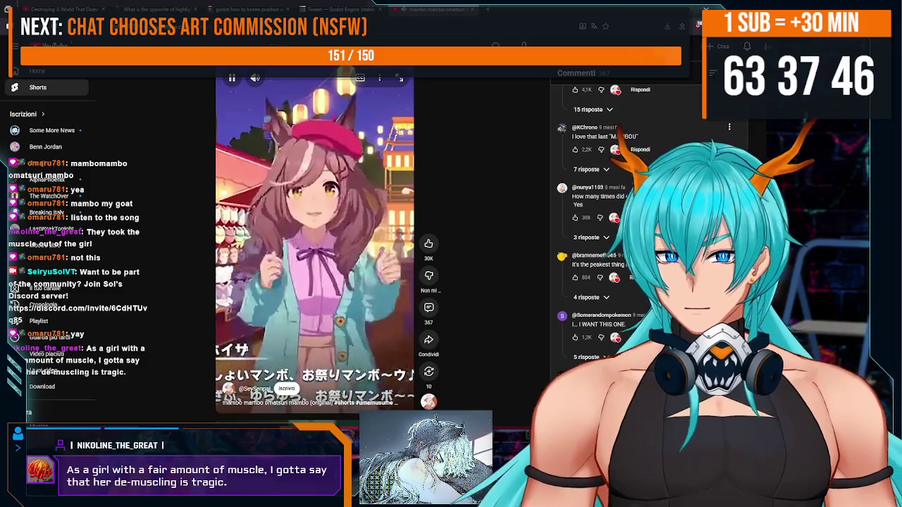
pyautogui.press('space')
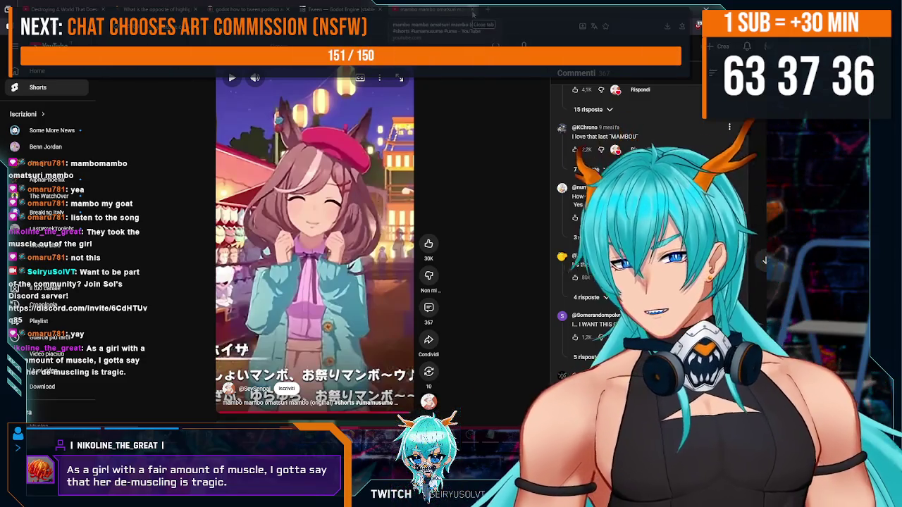
pyautogui.hotkey('ctrl', 'shift', 'Tab')
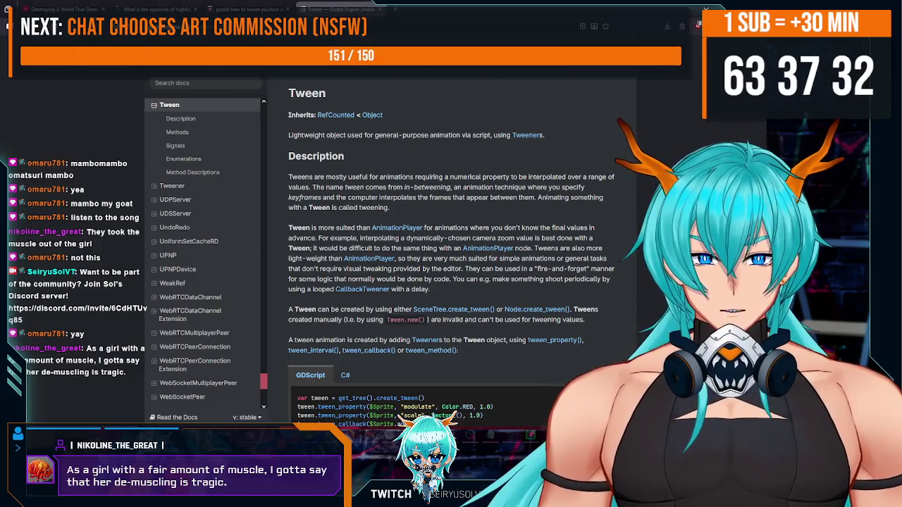
# - Return to the Tween class page and scroll through its chained-tween and child-node examples
pyautogui.hotkey('ctrl', 't')
pyautogui.hotkey('alt', 'Tab')
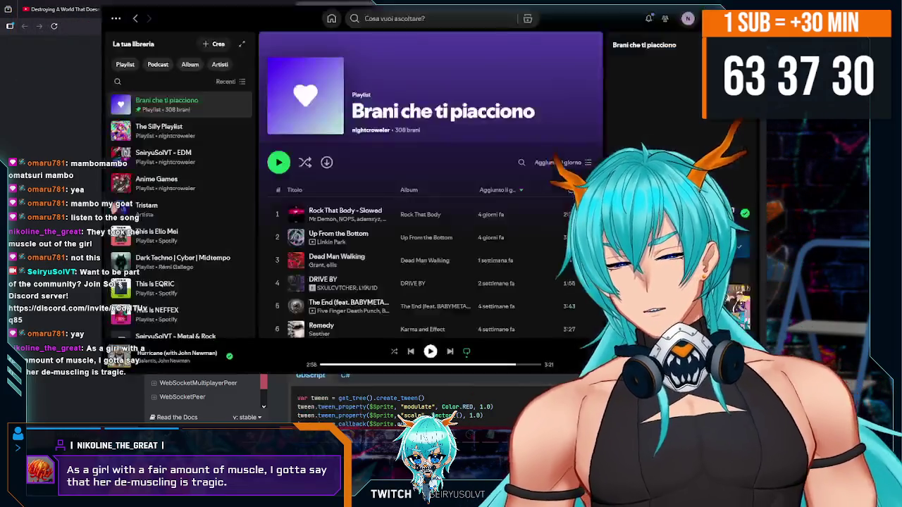
pyautogui.hotkey('alt', 'Tab')
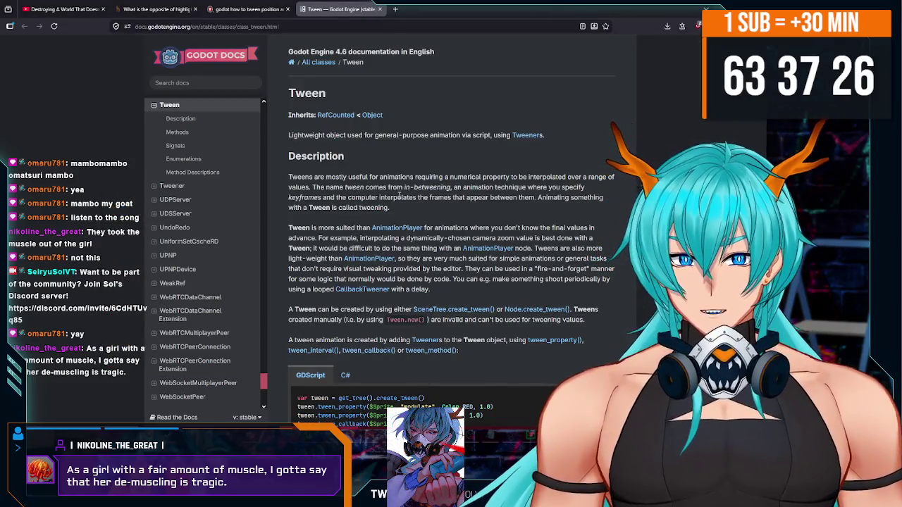
pyautogui.scroll(-2, 447, 215)
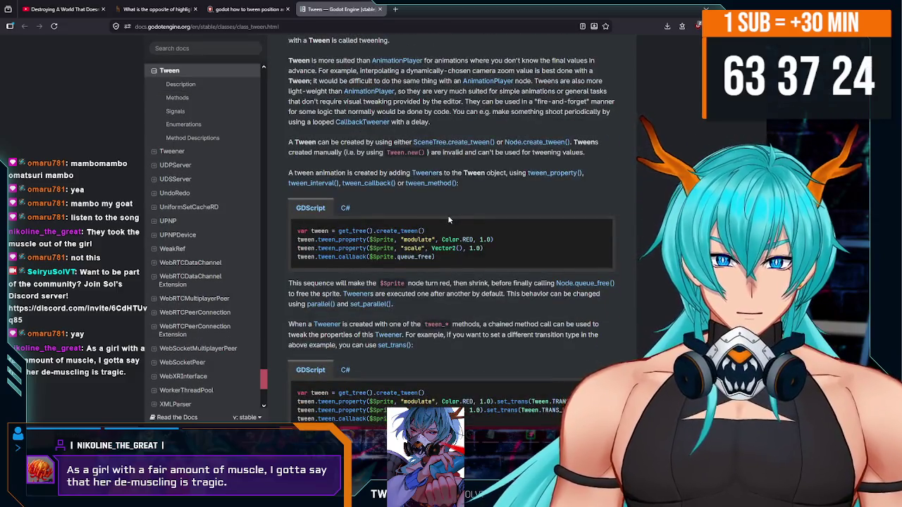
pyautogui.scroll(-2, 451, 222)
pyautogui.scroll(4, 468, 230)
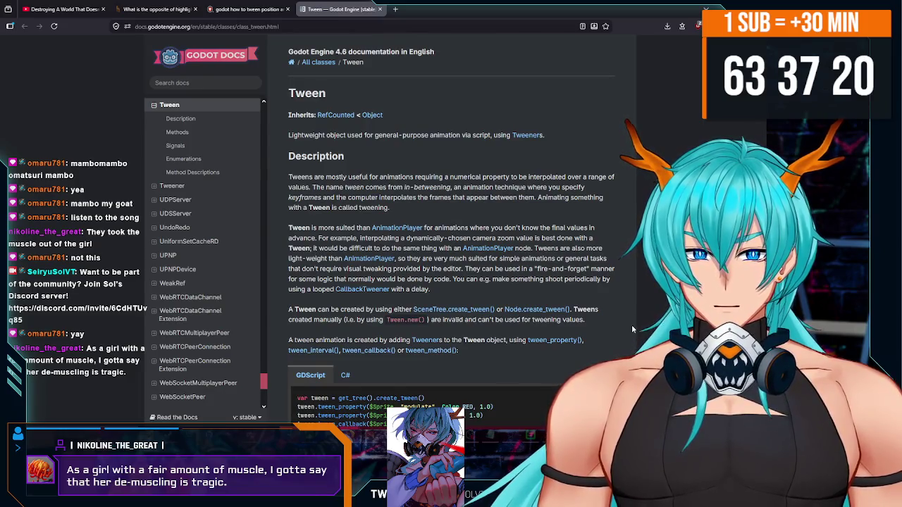
pyautogui.scroll(-8, 632, 329)
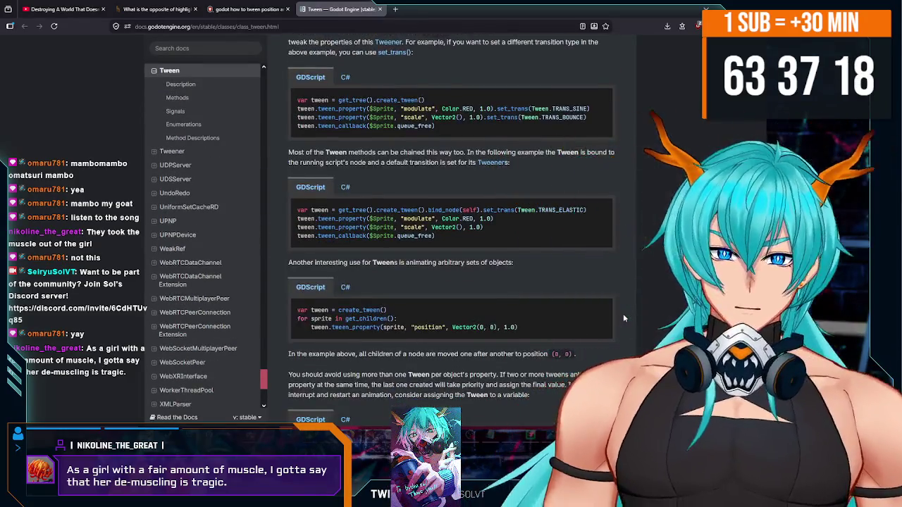
pyautogui.scroll(-2, 624, 319)
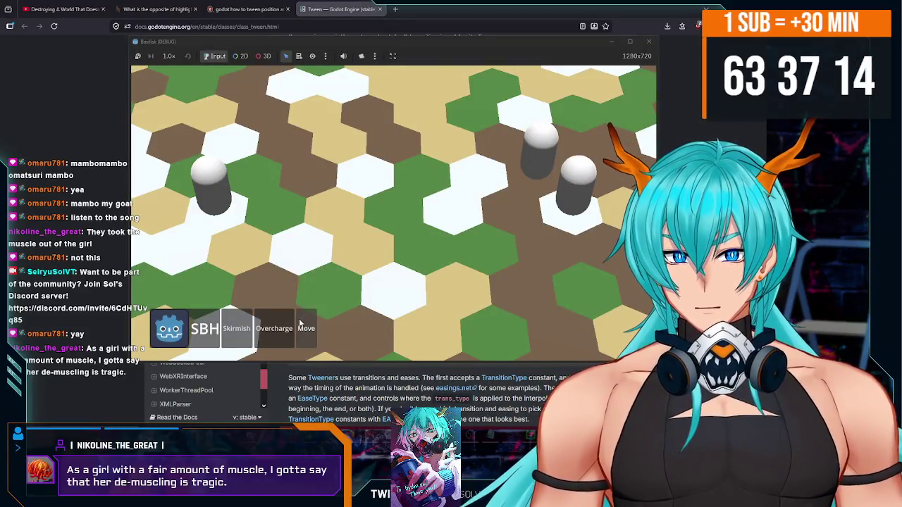
# - Move units to hexes at the centre, lower middle, left and right of the board
pyautogui.click(398, 219)
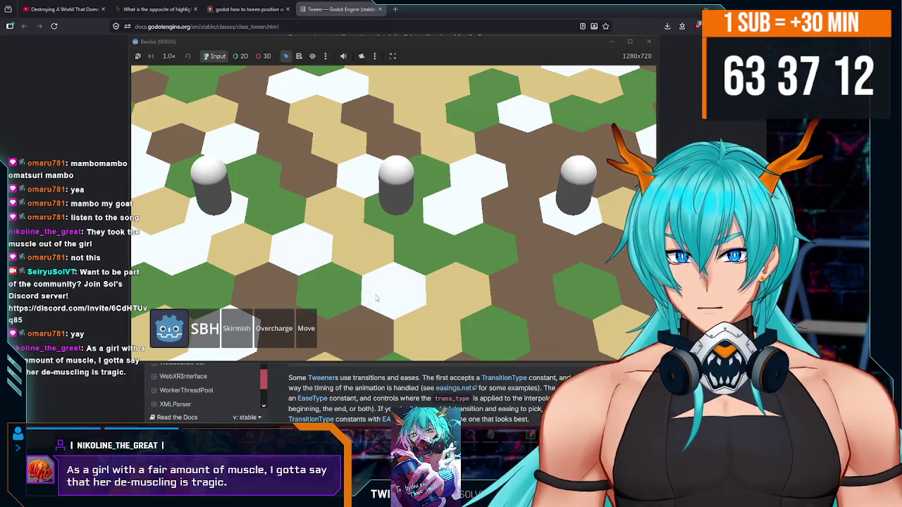
pyautogui.click(452, 287)
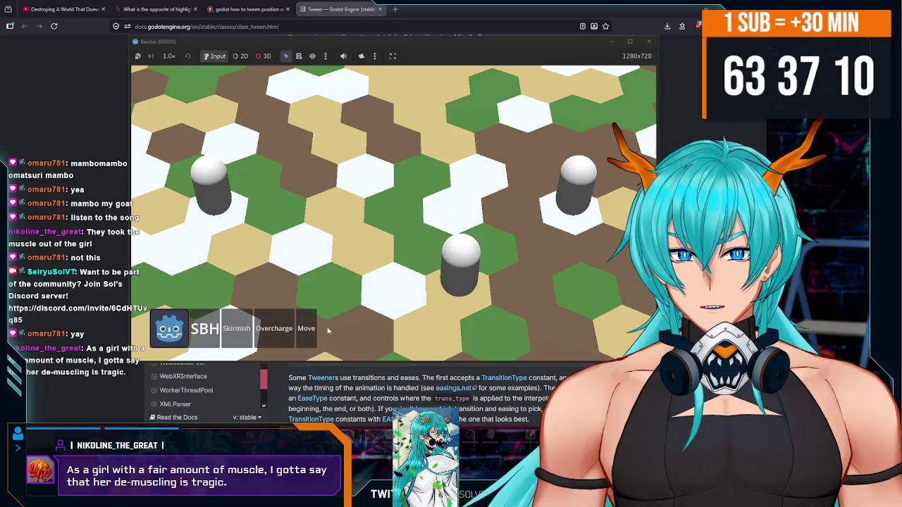
pyautogui.click(278, 298)
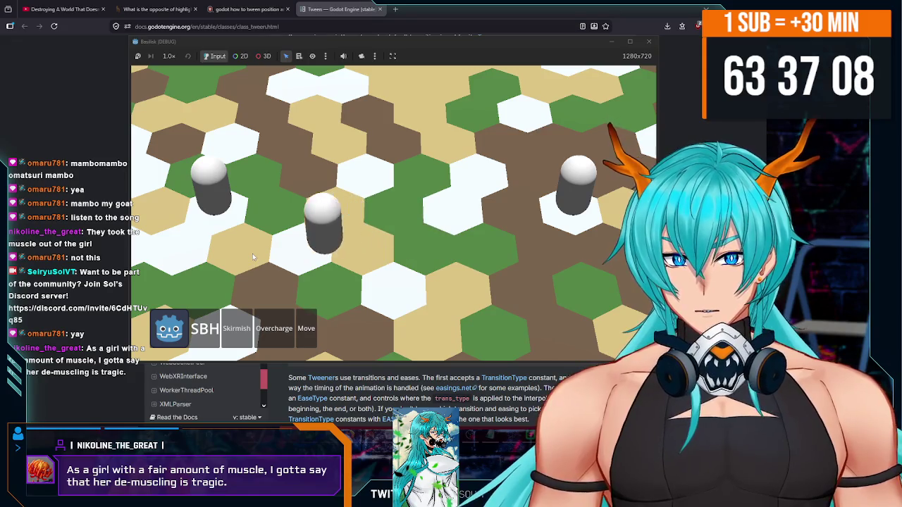
pyautogui.click(529, 214)
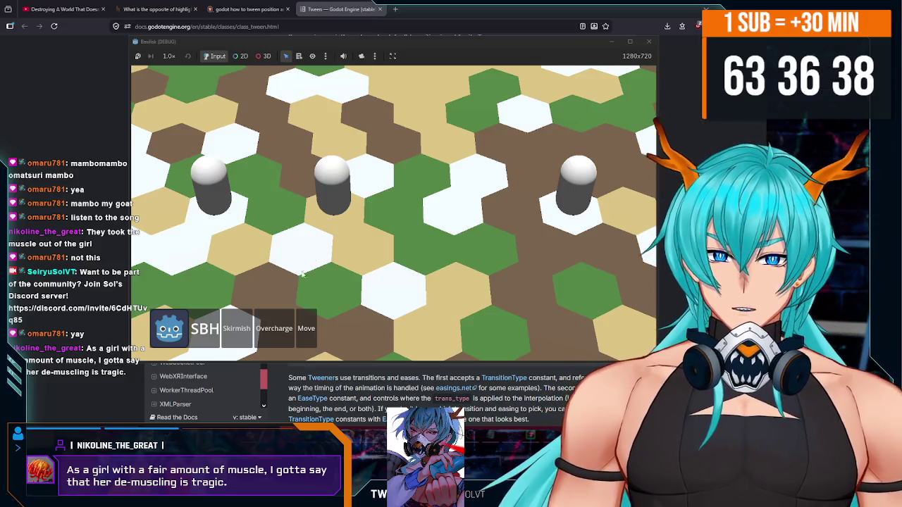
# - Roll the Skirmish d20 several times and target the left pillar
pyautogui.click(246, 324)
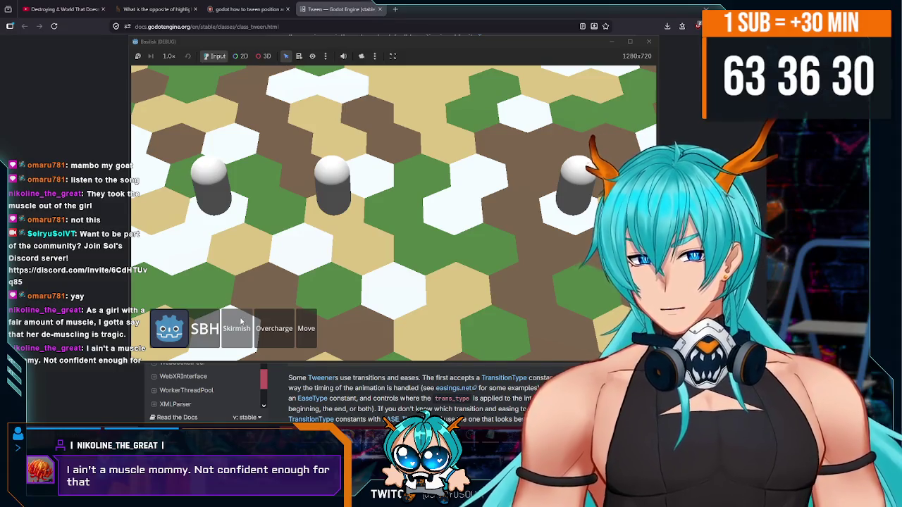
pyautogui.click(243, 324)
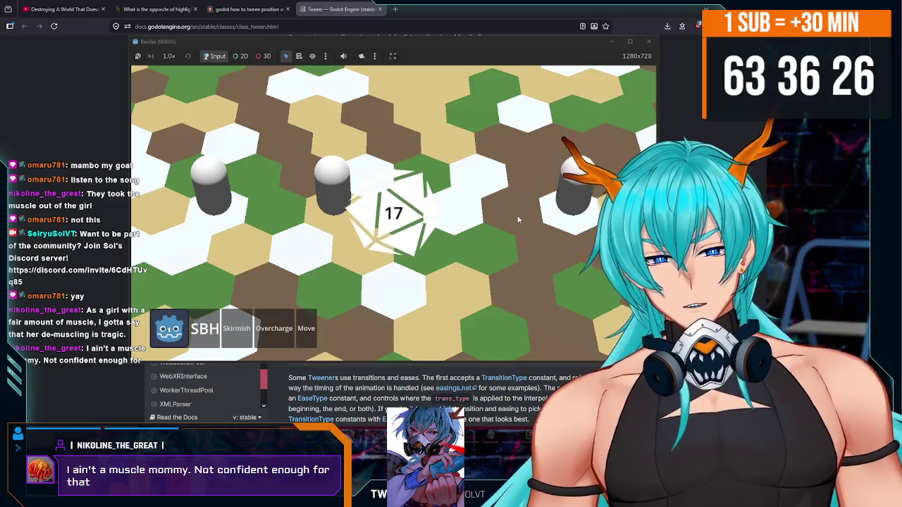
pyautogui.click(243, 341)
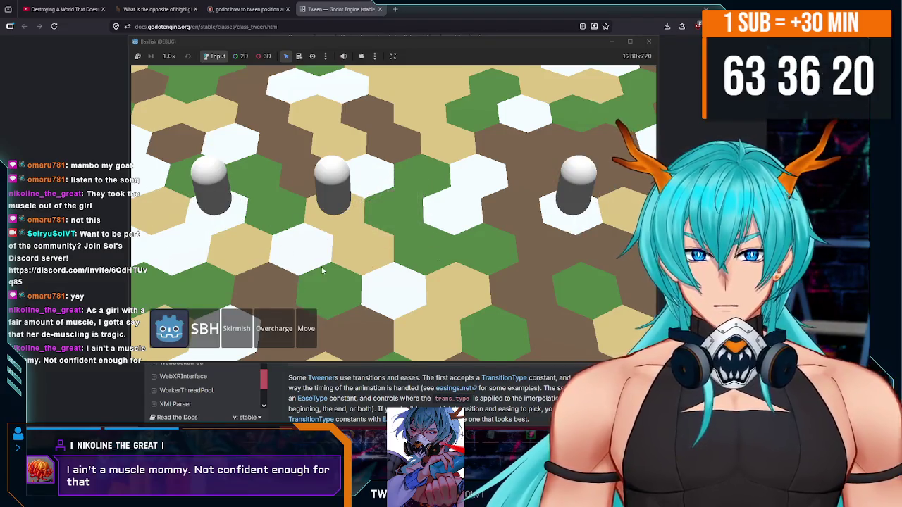
pyautogui.click(241, 337)
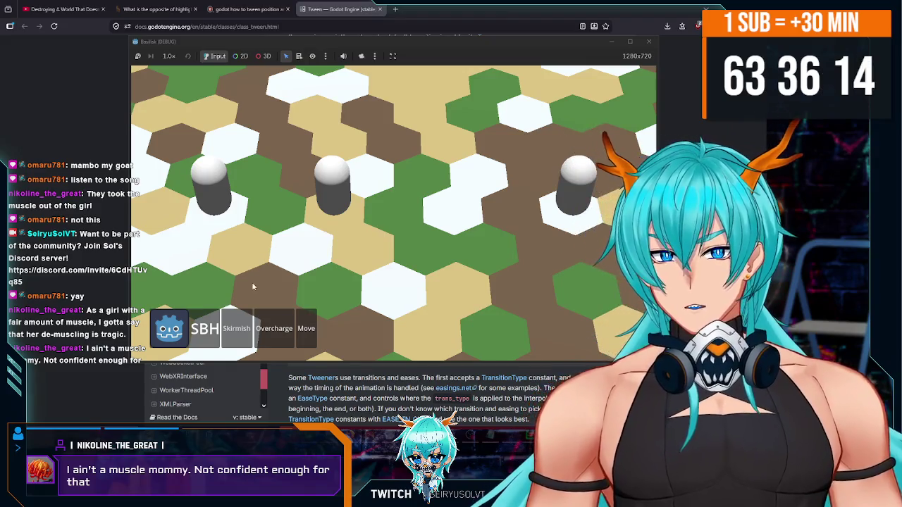
pyautogui.click(236, 329)
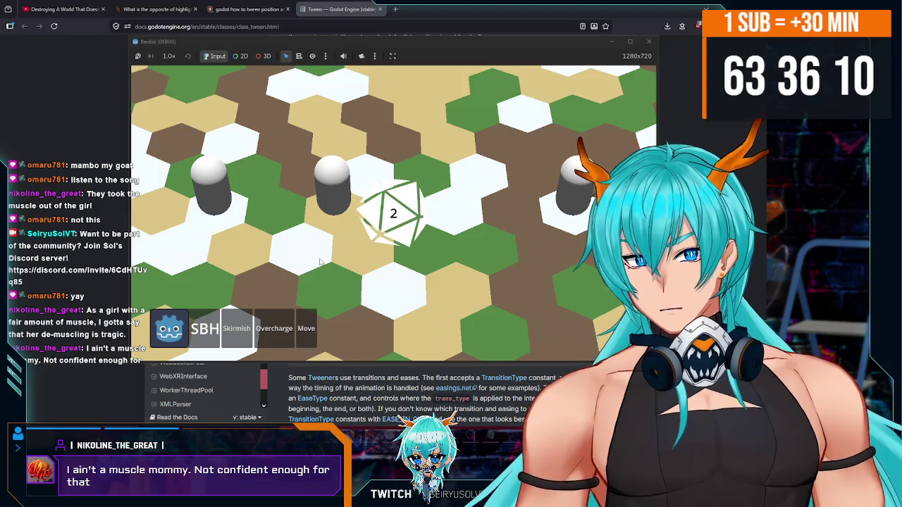
pyautogui.click(236, 329)
pyautogui.click(209, 187)
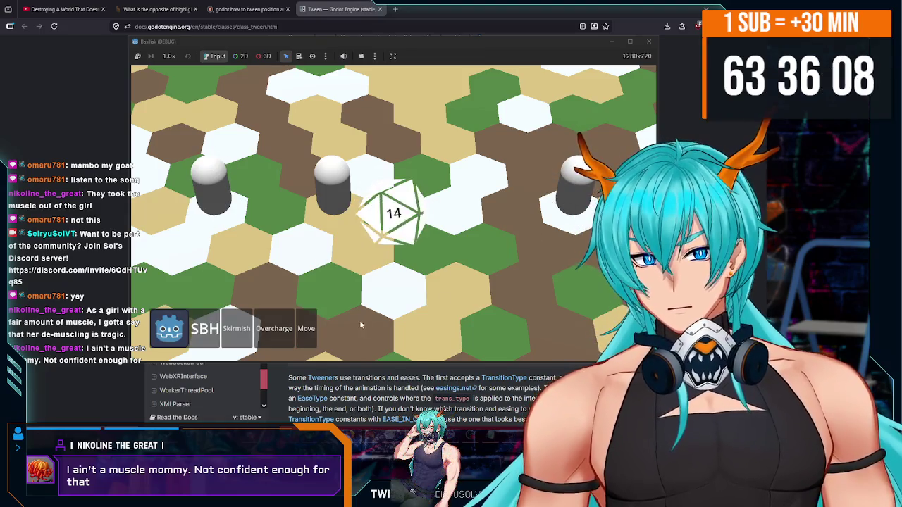
# - Overcharge the left pillar, close the game, and view the 21 EventBus 'damage' errors
pyautogui.click(272, 329)
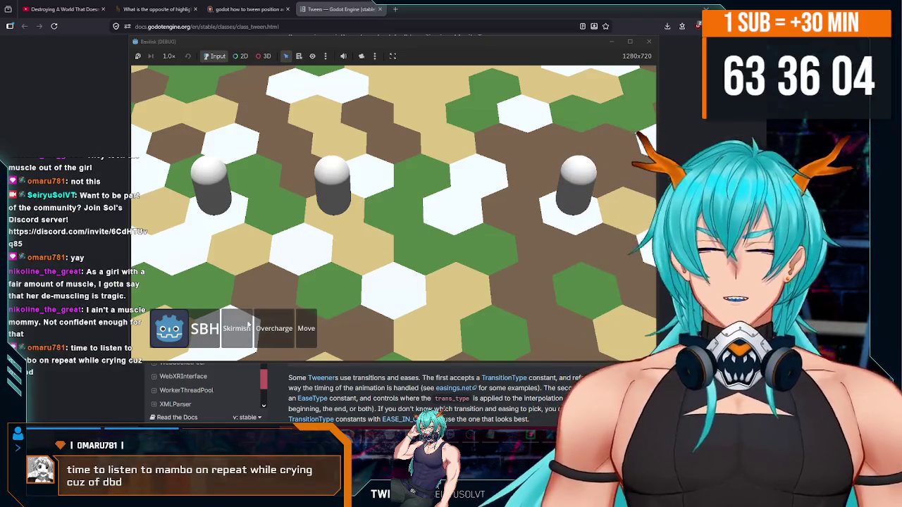
pyautogui.click(219, 196)
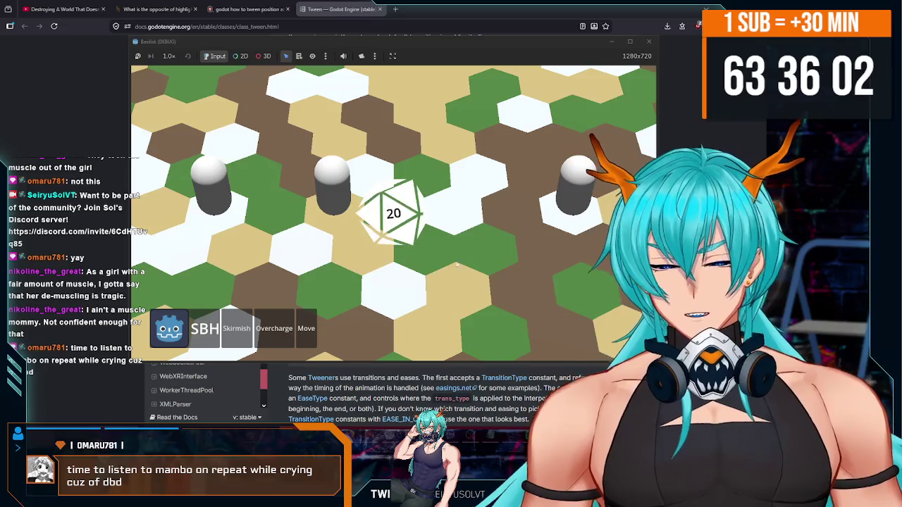
pyautogui.click(648, 41)
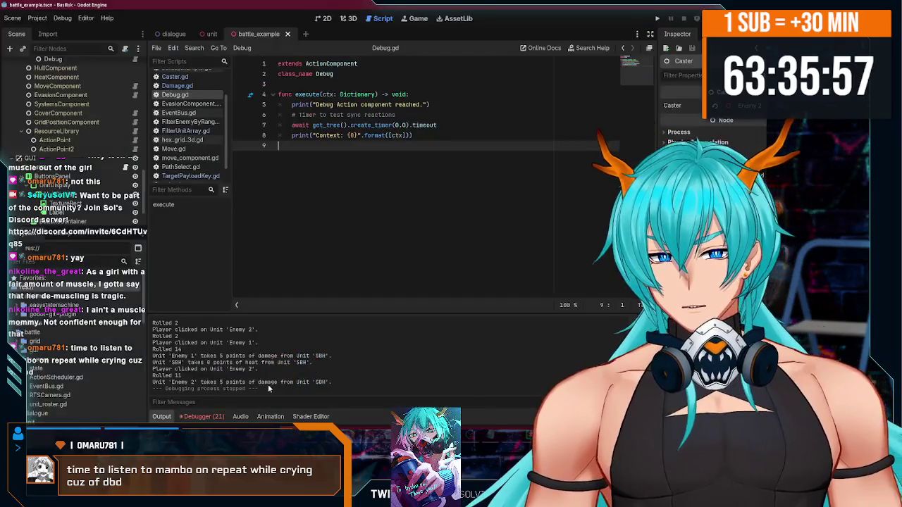
pyautogui.click(202, 416)
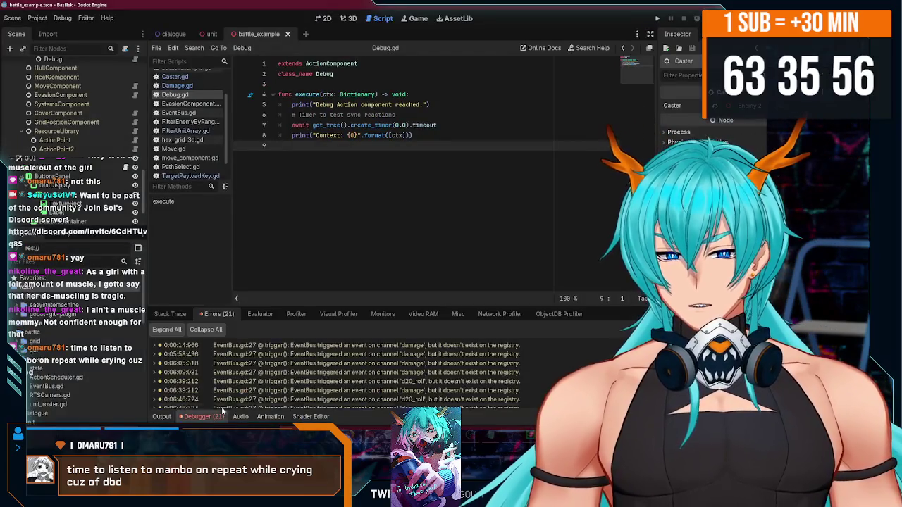
# - Scroll through the debugger errors and bring up the output log
pyautogui.scroll(3, 297, 355)
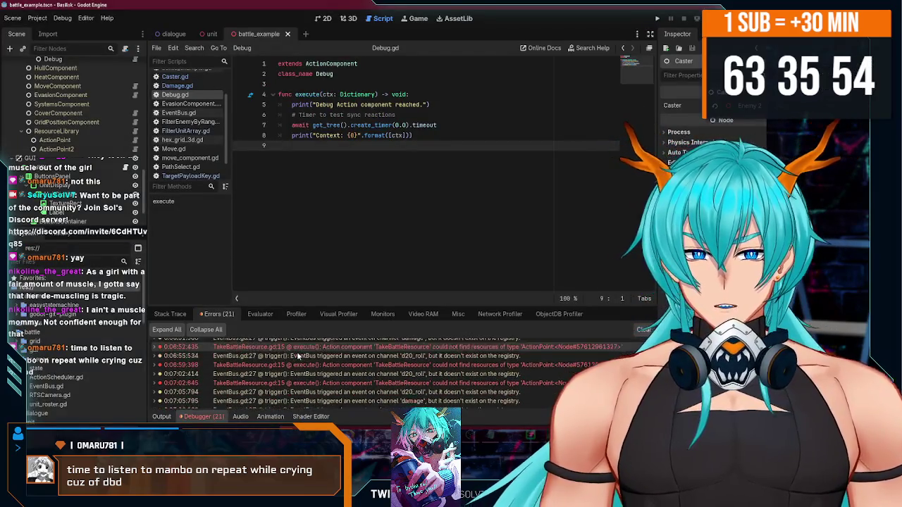
pyautogui.scroll(3, 332, 387)
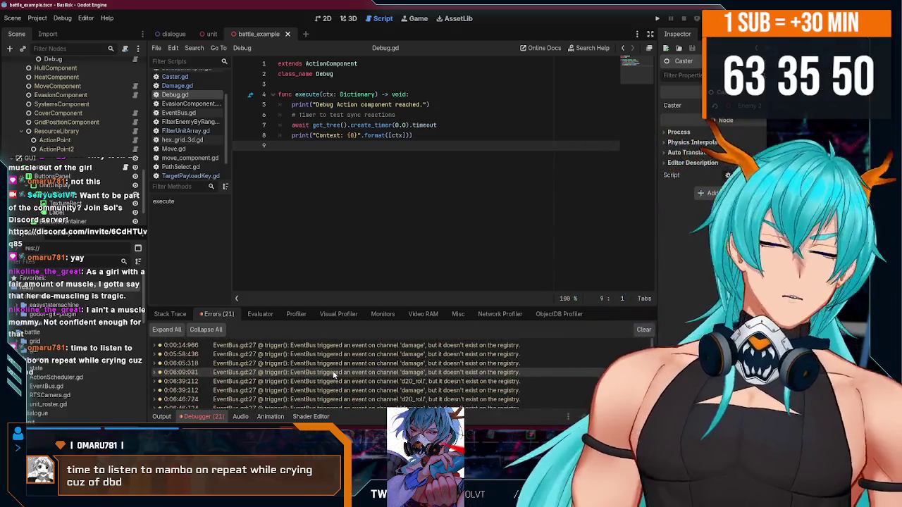
pyautogui.scroll(-5, 315, 380)
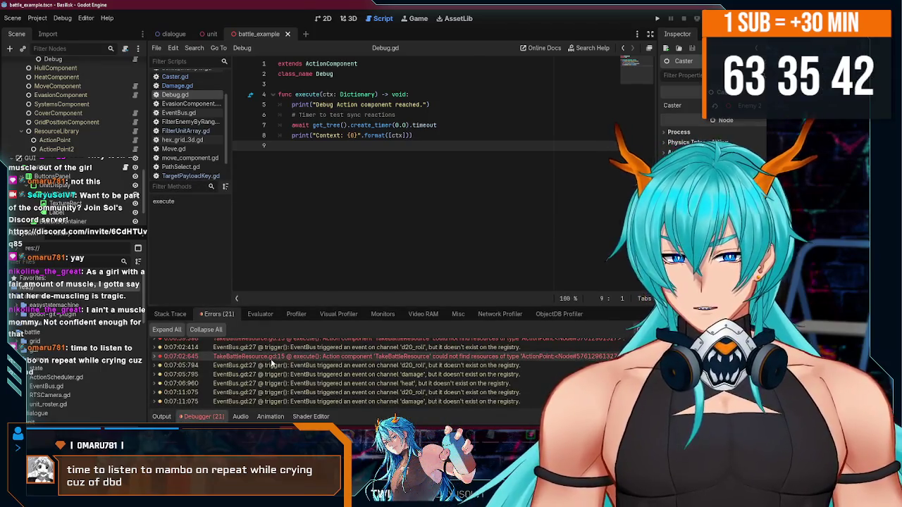
pyautogui.press('F8')
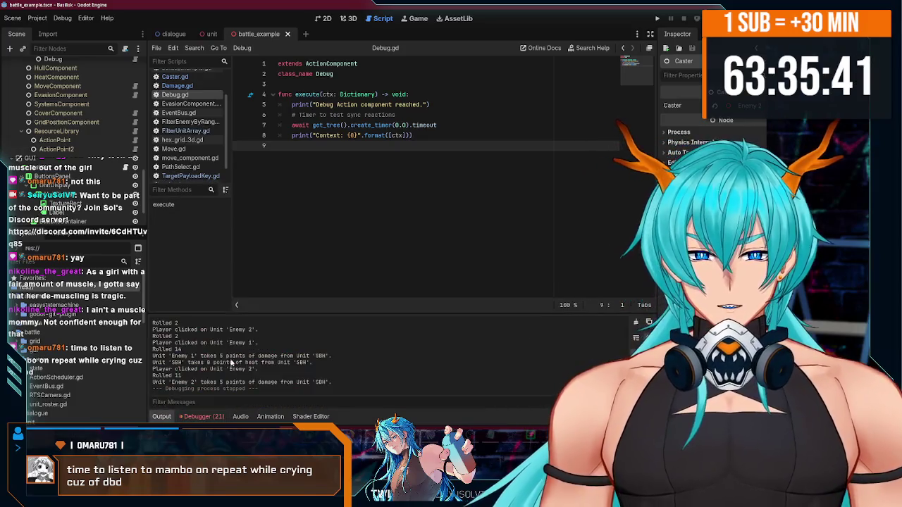
pyautogui.scroll(3, 85, 127)
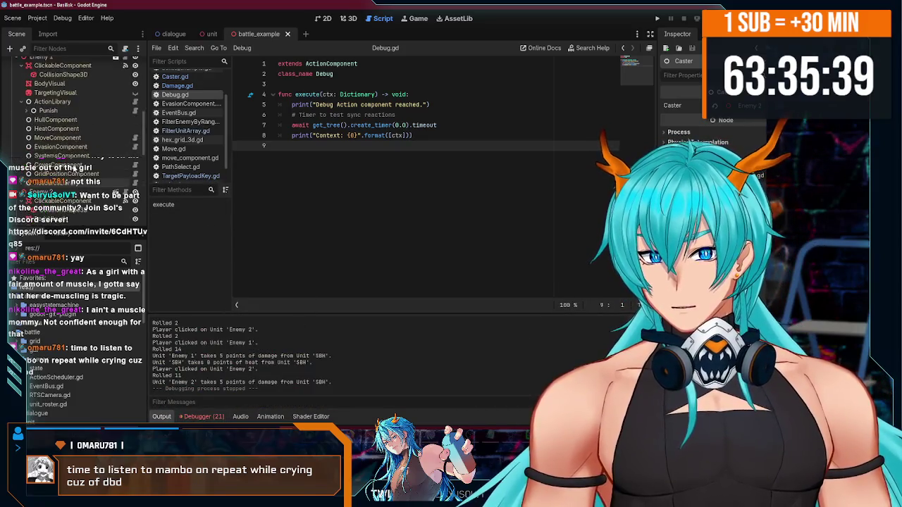
pyautogui.scroll(2, 74, 168)
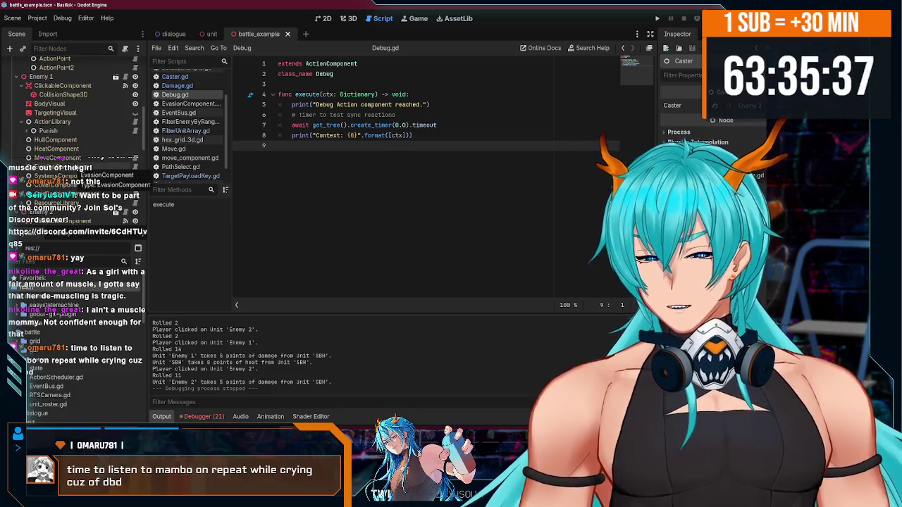
pyautogui.scroll(-5, 76, 140)
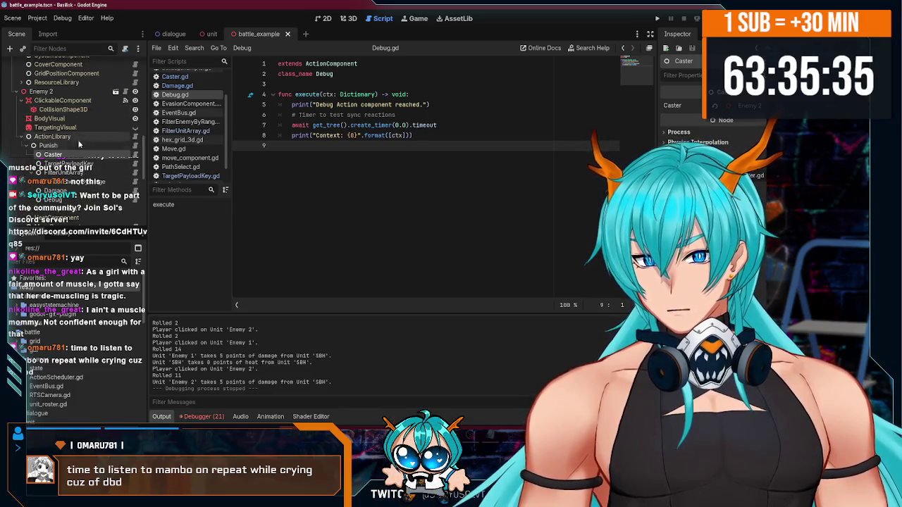
pyautogui.scroll(5, 71, 151)
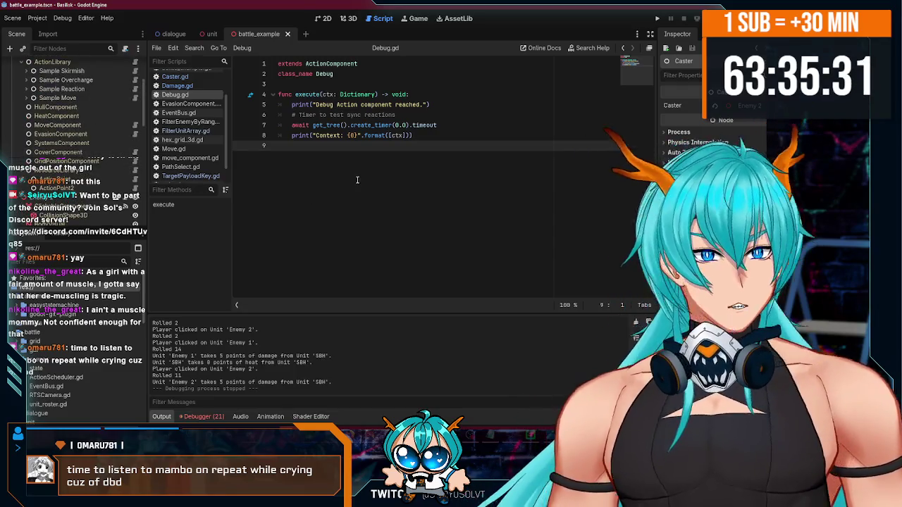
pyautogui.scroll(2, 108, 151)
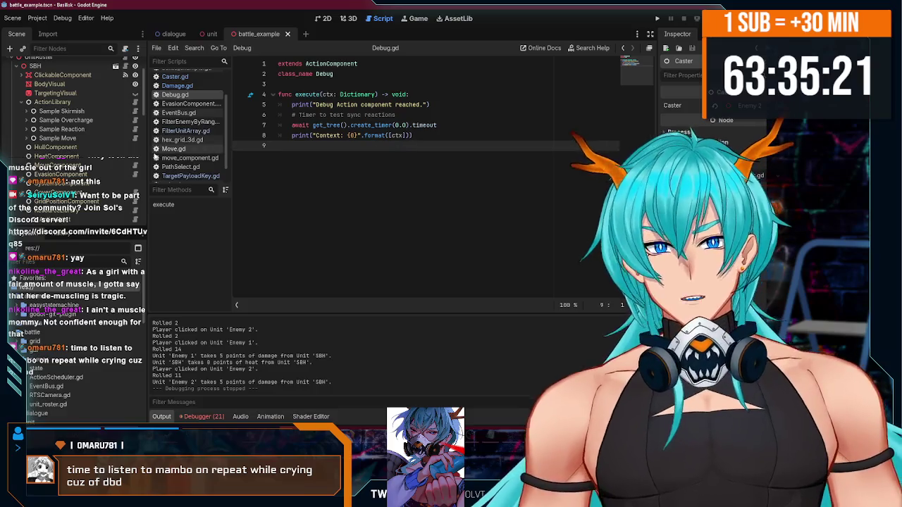
# - Expand and select Sample Reaction in the Scene dock, then request its deletion
pyautogui.click(26, 129)
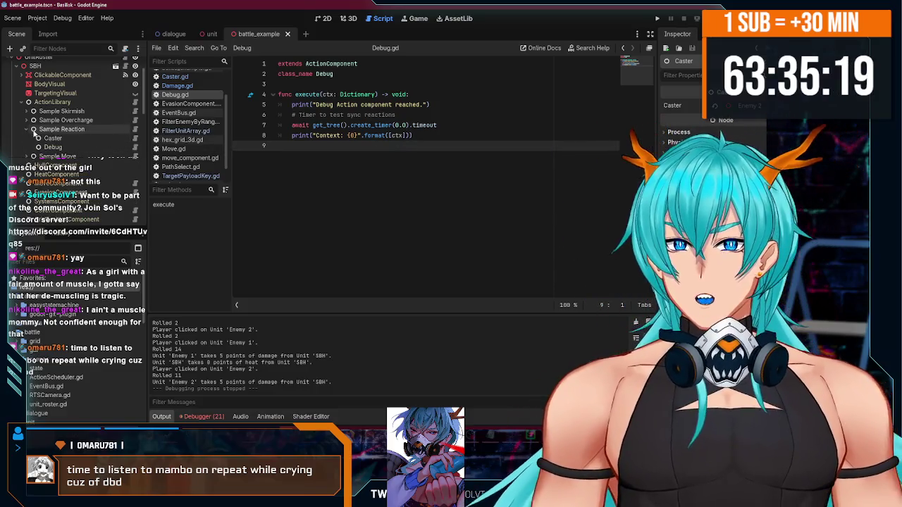
pyautogui.click(81, 129)
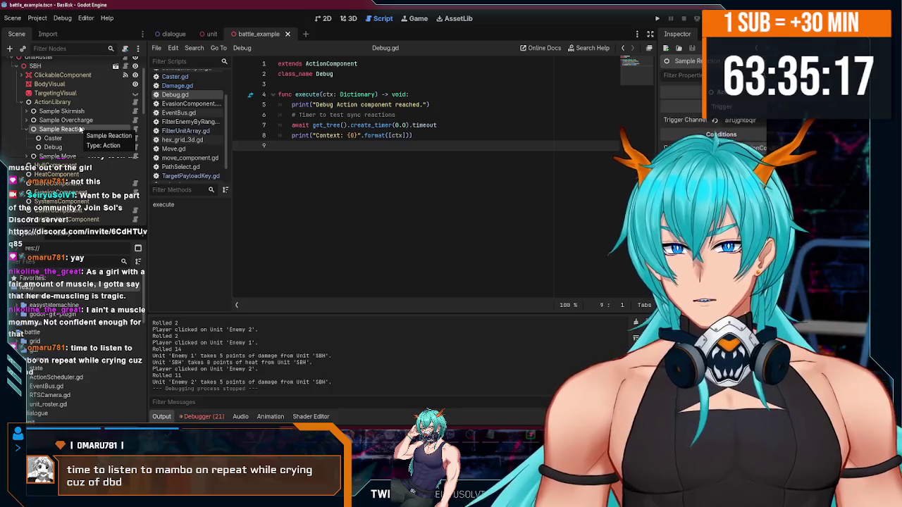
pyautogui.press('Delete')
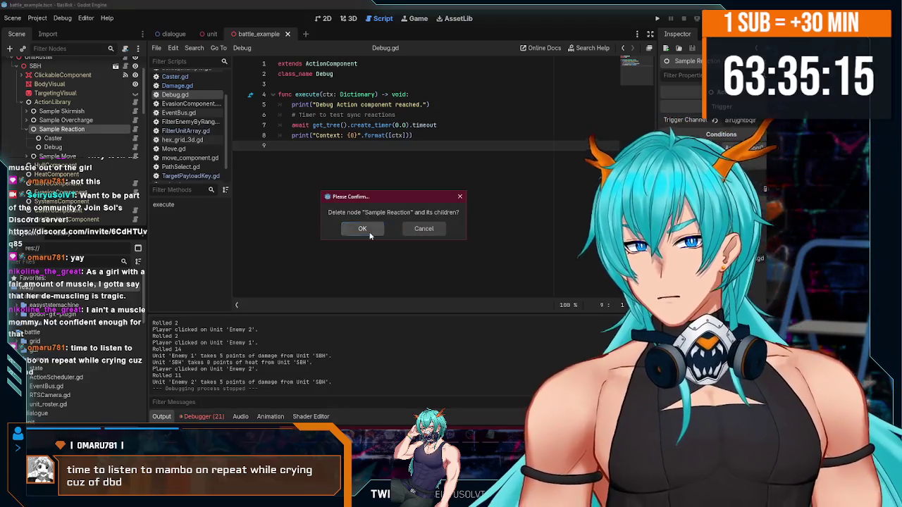
# - Confirm deleting Sample Reaction, inspect Sample Move and Sample Skirmish, then switch to the browser
pyautogui.click(369, 235)
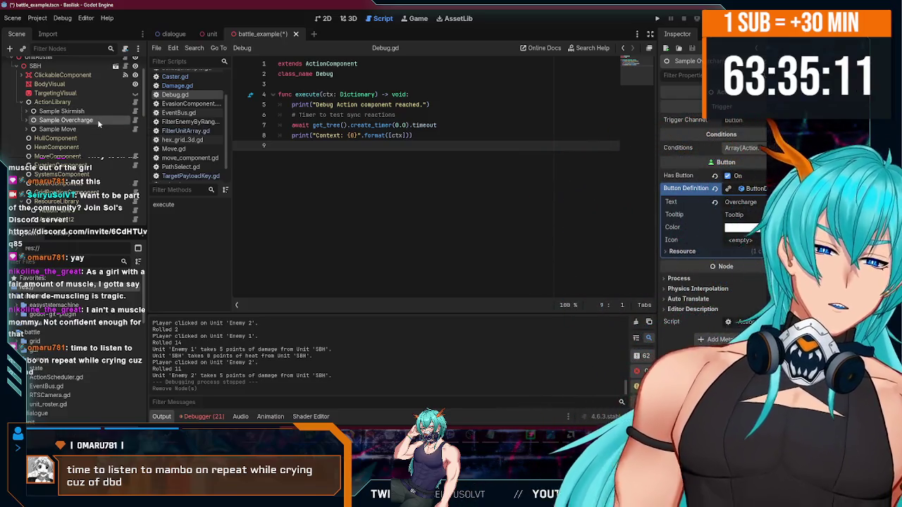
pyautogui.click(91, 128)
pyautogui.click(103, 111)
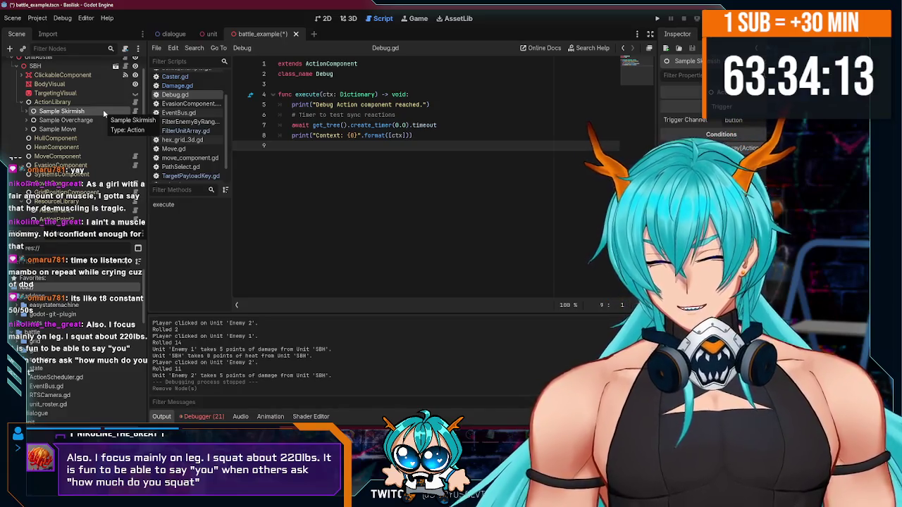
pyautogui.click(423, 394)
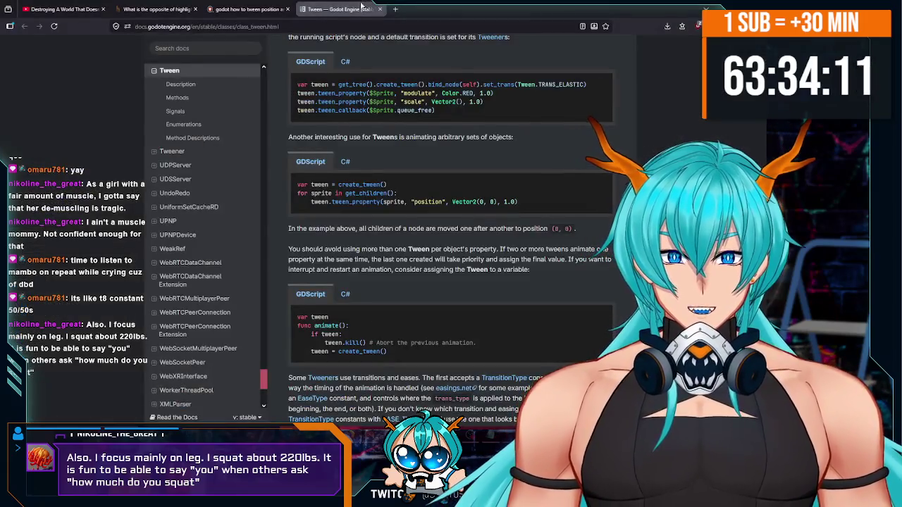
# - In a new tab, search '220lbs to kgs', correcting the mistyped 2230 query
pyautogui.click(394, 9)
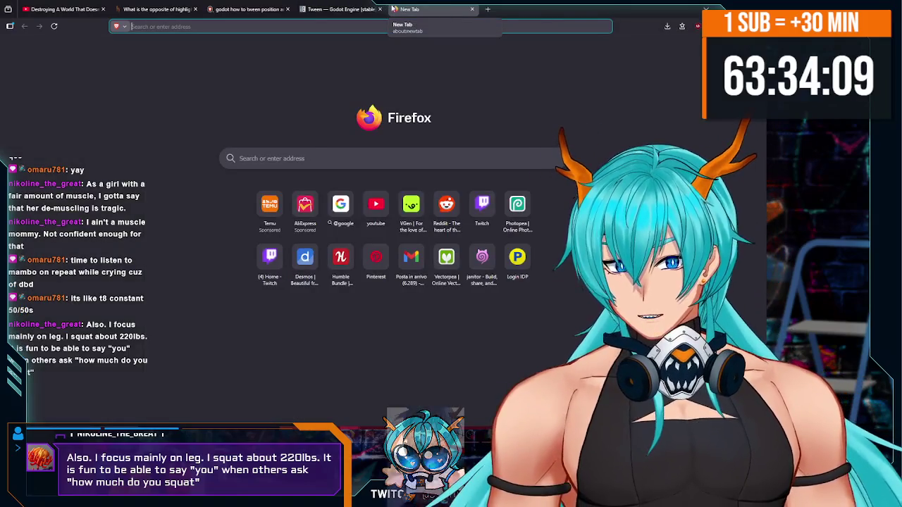
pyautogui.write('2230lbs to kgs')
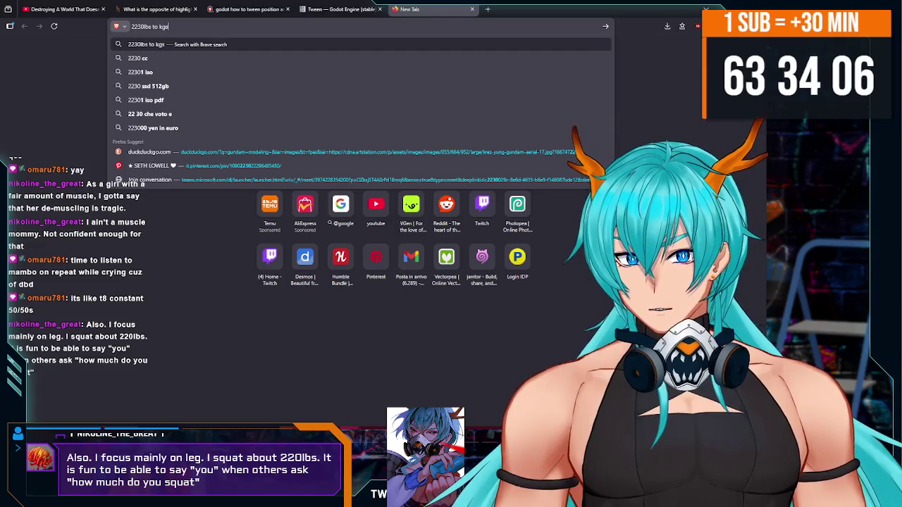
pyautogui.press('Return')
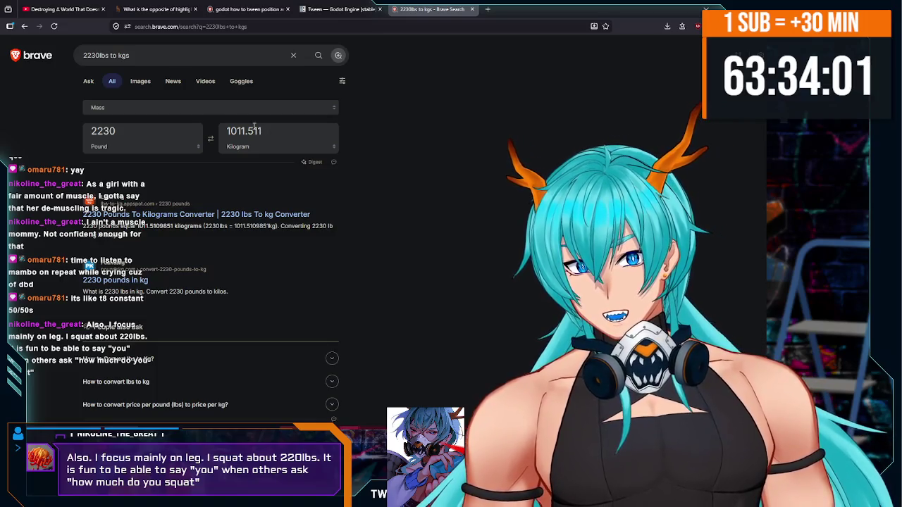
pyautogui.click(96, 56)
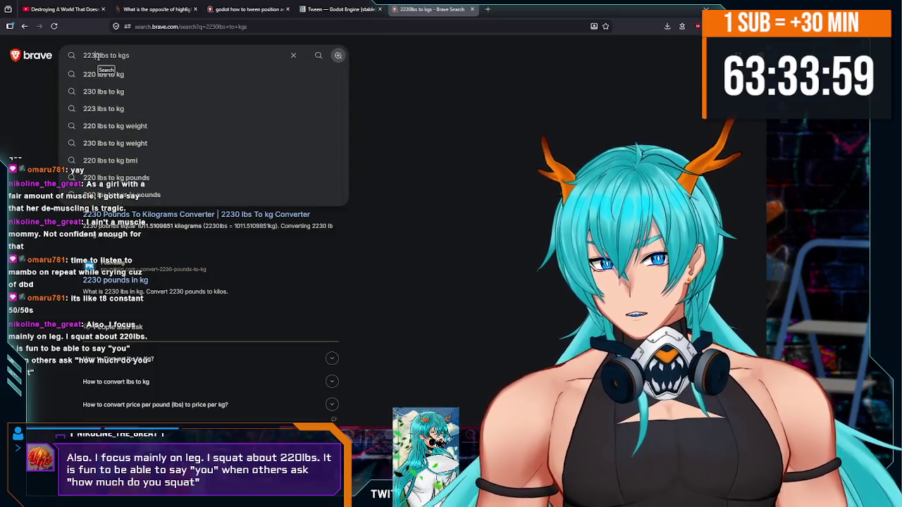
pyautogui.press('BackSpace')
pyautogui.press('Return')
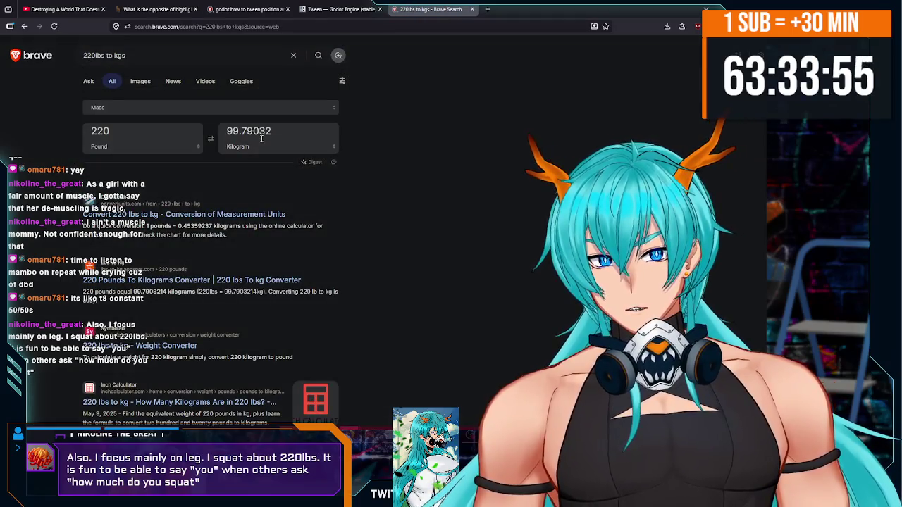
# - Select the 99.79032 kg result, browse the results page, then return to Godot
pyautogui.moveTo(296, 136); pyautogui.dragTo(154, 131)
pyautogui.click(154, 132)
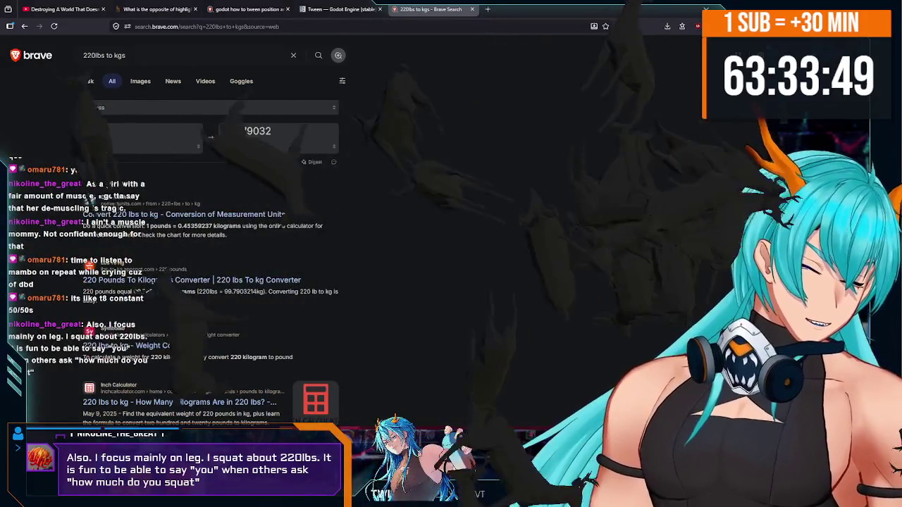
pyautogui.hotkey('alt', 'Tab')
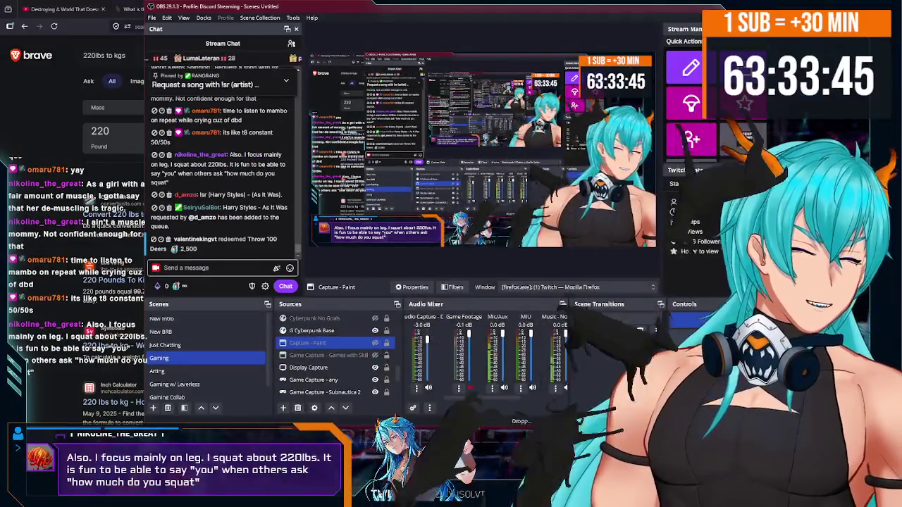
pyautogui.hotkey('alt', 'Tab')
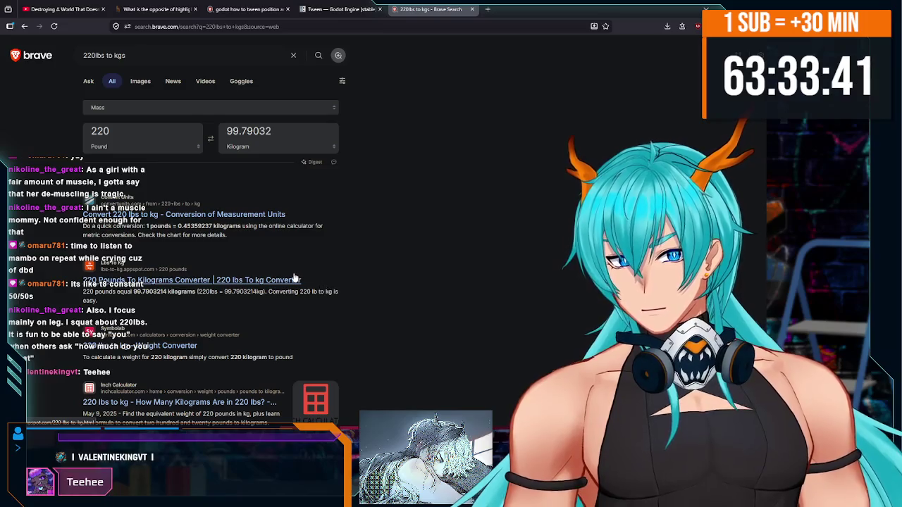
pyautogui.scroll(-3, 288, 276)
pyautogui.scroll(-3, 288, 276)
pyautogui.scroll(6, 221, 268)
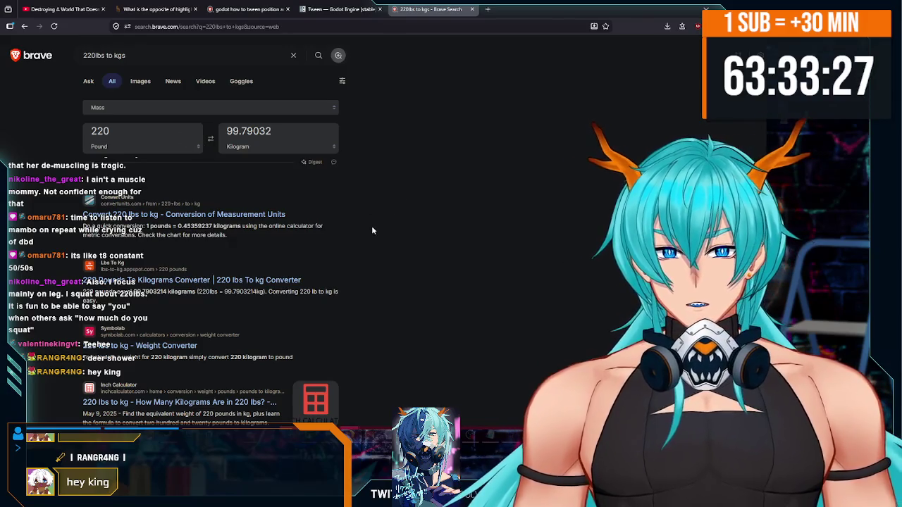
pyautogui.moveTo(379, 387)
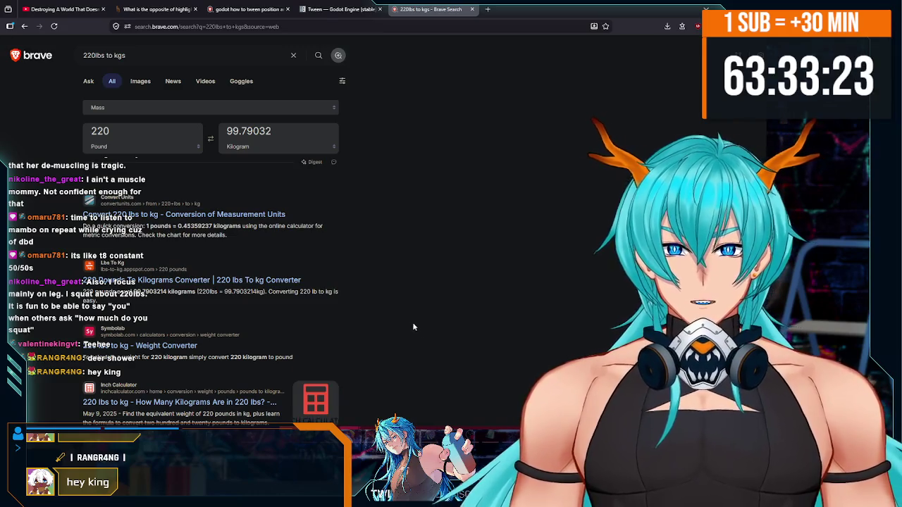
pyautogui.scroll(-5, 375, 315)
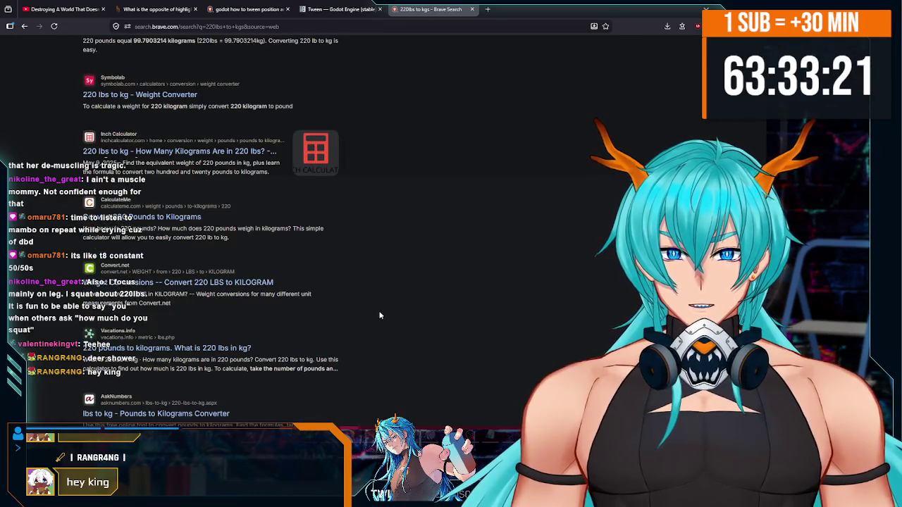
pyautogui.scroll(5, 379, 315)
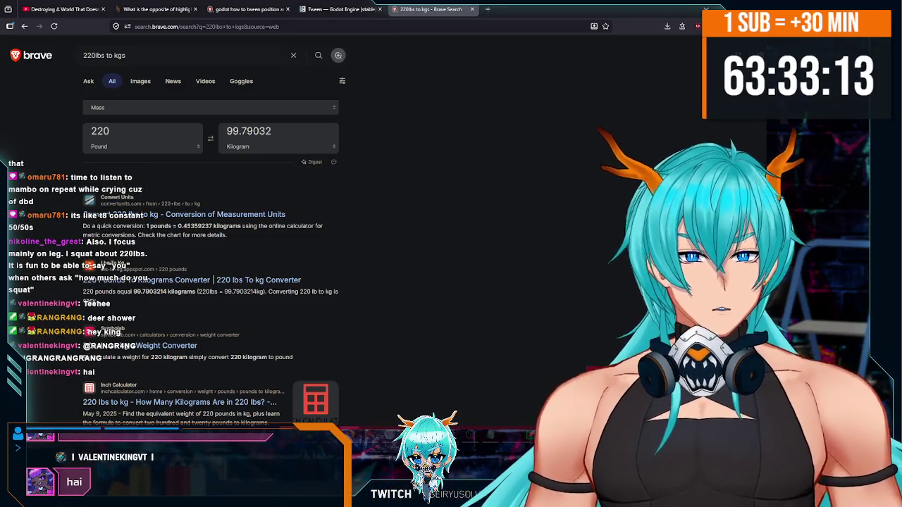
pyautogui.hotkey('alt', 'Tab')
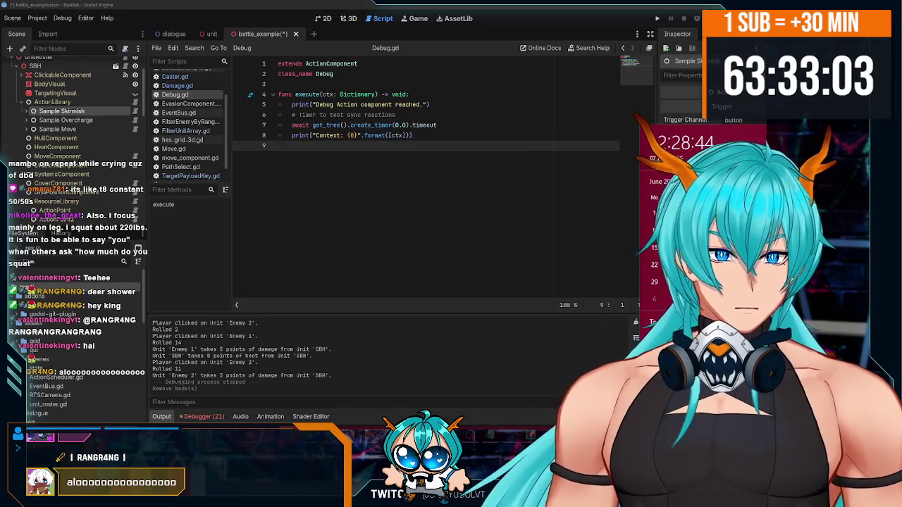
# - Dismiss the calendar flyout, bring OBS Studio forward and switch to the Just Chatting scene
pyautogui.click(482, 416)
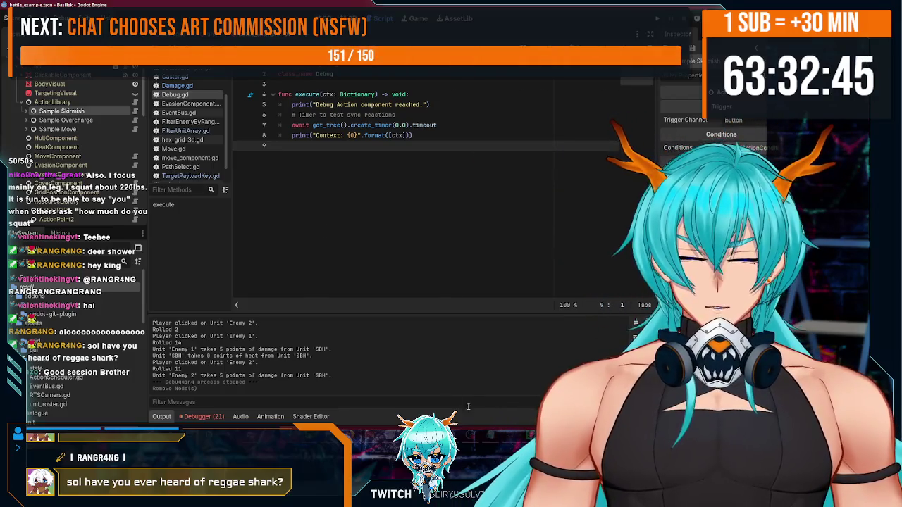
pyautogui.moveTo(317, 390)
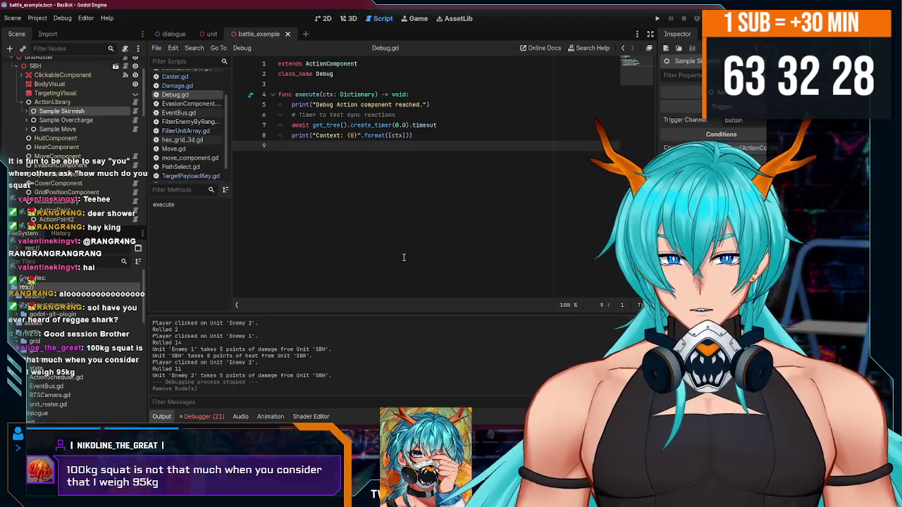
pyautogui.moveTo(470, 493)
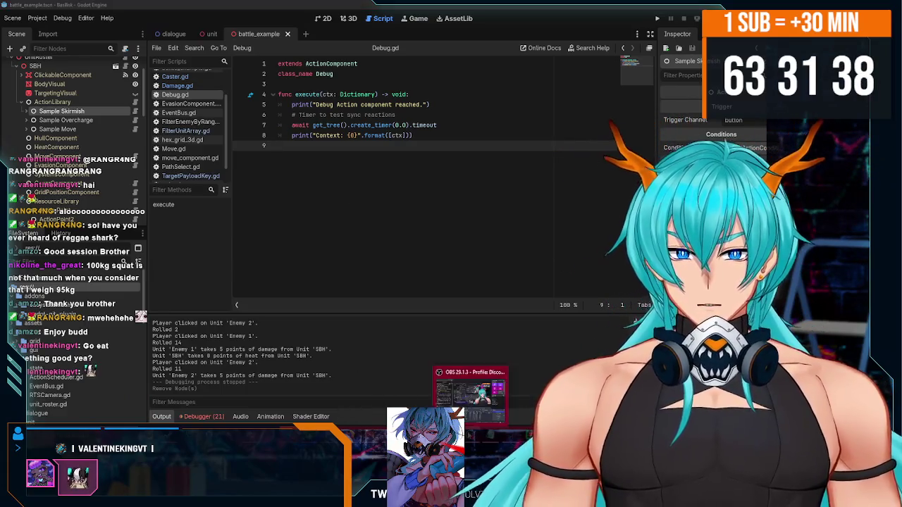
pyautogui.hotkey('alt', 'Tab')
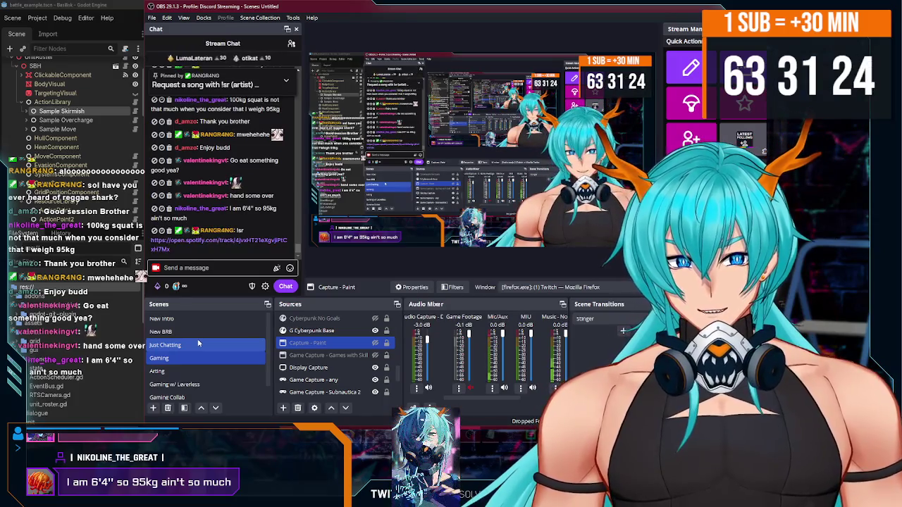
pyautogui.click(200, 343)
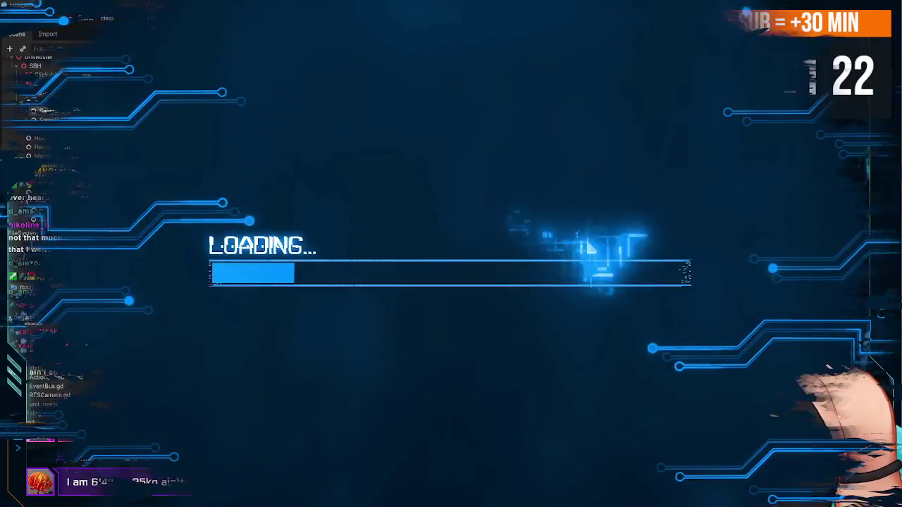